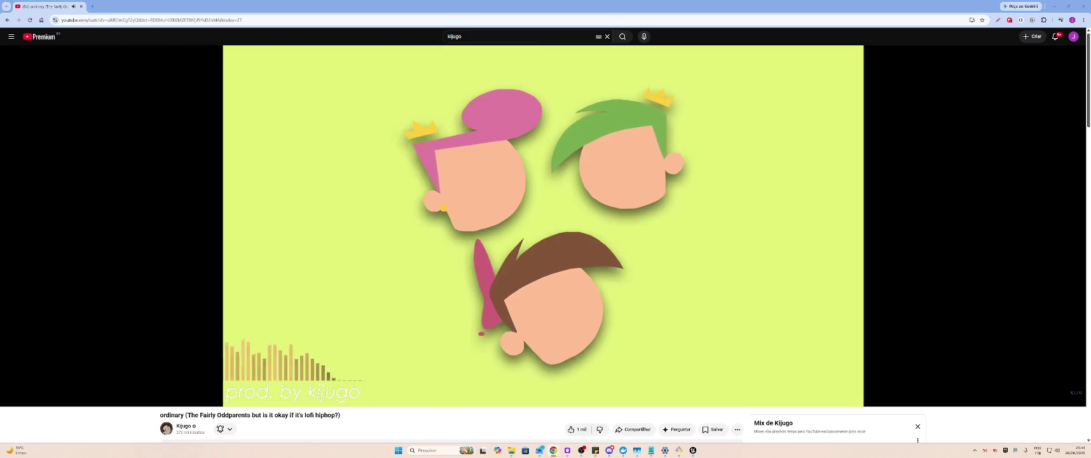
Minimize the YouTube lofi music window so the Kiro editor and its chat show.
{"action": "mouse_move", "coordinate": [560, 221]}
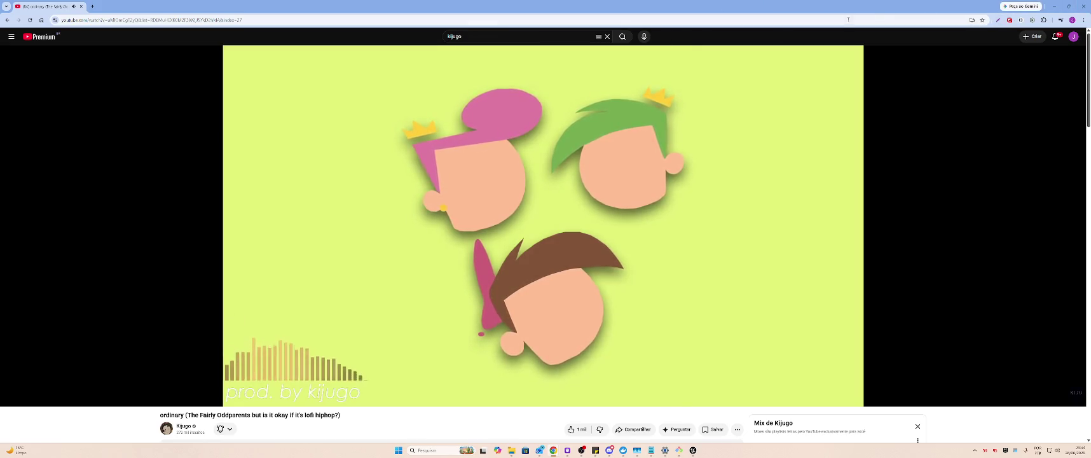
{"action": "left_click", "coordinate": [1052, 5]}
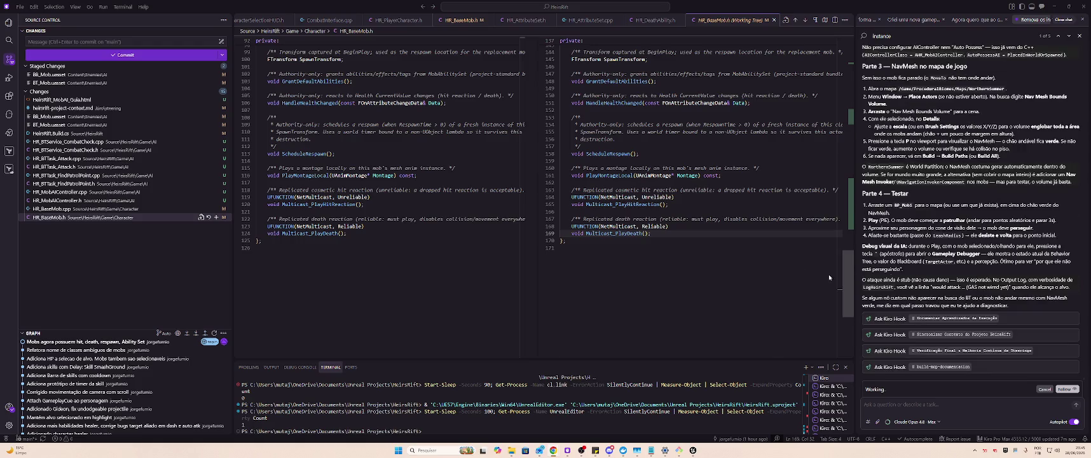
Scroll the Kiro chat up to 'Parte 1 — Montar o grafo do BT_Mob', highlighting its lines, then Alt+Tab.
{"action": "scroll", "coordinate": [970, 270], "scroll_direction": "up", "scroll_amount": 15}
{"action": "scroll", "coordinate": [970, 269], "scroll_direction": "down", "scroll_amount": 15}
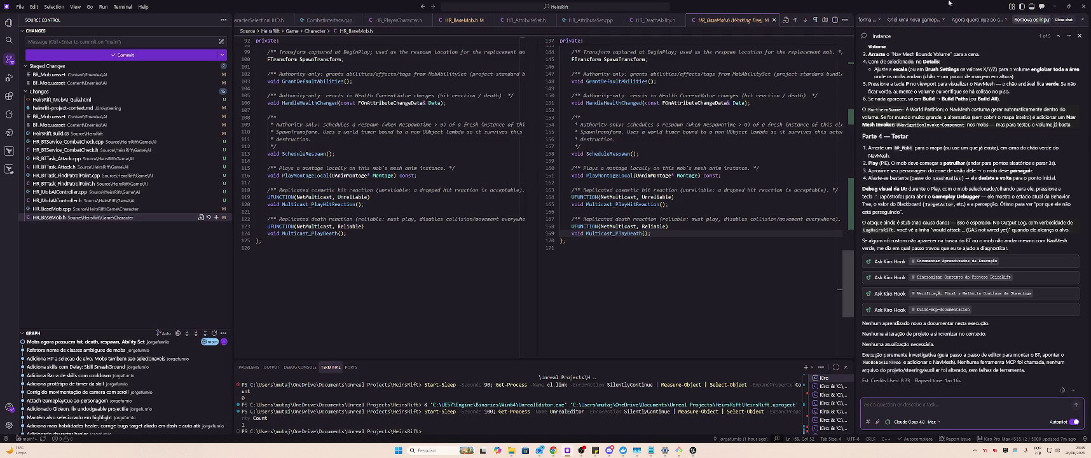
{"action": "scroll", "coordinate": [956, 285], "scroll_direction": "up", "scroll_amount": 3}
{"action": "scroll", "coordinate": [955, 284], "scroll_direction": "up", "scroll_amount": 10}
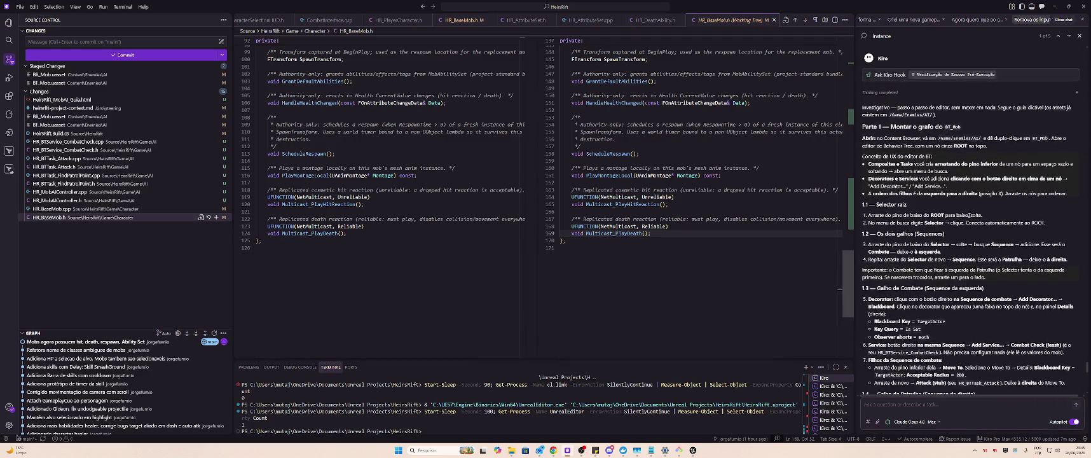
{"action": "scroll", "coordinate": [970, 215], "scroll_direction": "up", "scroll_amount": 3}
{"action": "scroll", "coordinate": [969, 254], "scroll_direction": "down", "scroll_amount": 2}
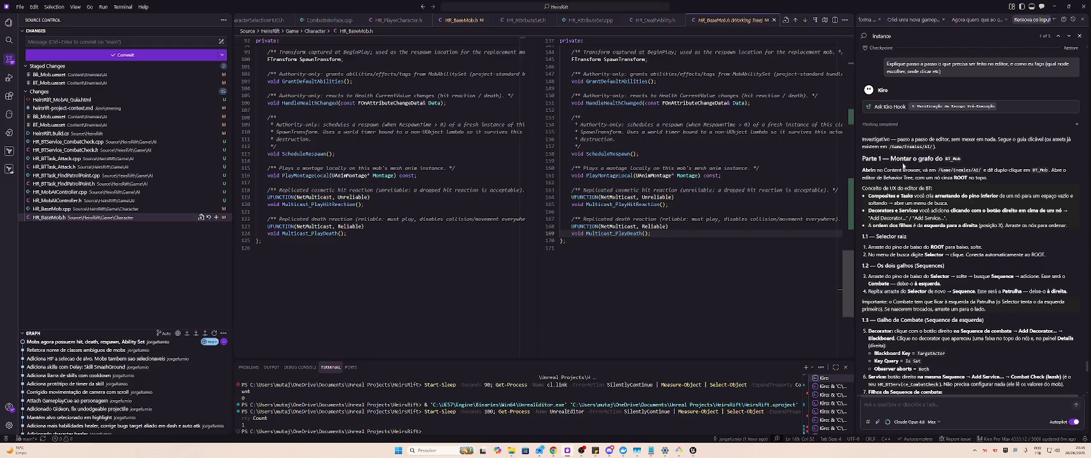
{"action": "left_click_drag", "start_coordinate": [876, 170], "coordinate": [1033, 171]}
{"action": "left_click_drag", "start_coordinate": [869, 178], "coordinate": [1010, 179]}
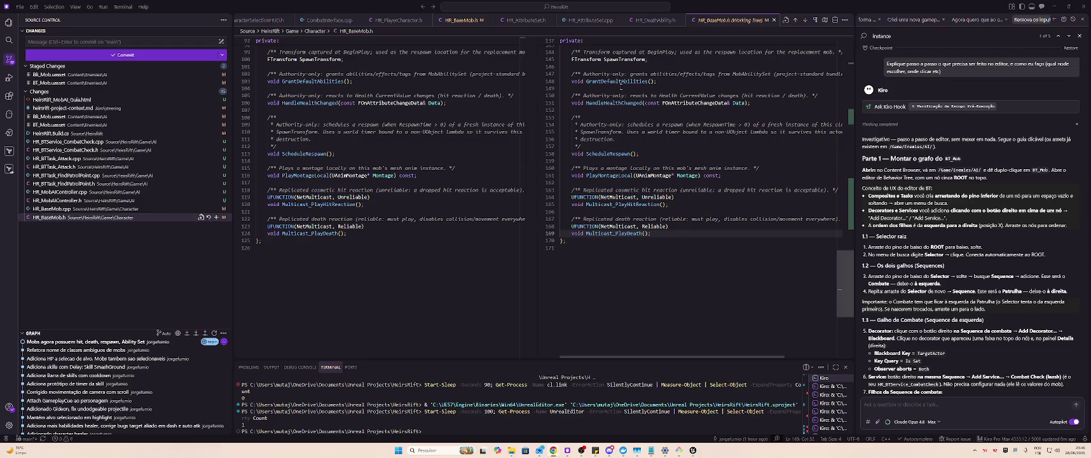
{"action": "key", "text": "alt+Tab"}
{"action": "key", "text": "alt+Tab"}
{"action": "key", "text": "alt+Tab"}
{"action": "key", "text": "alt+Tab"}
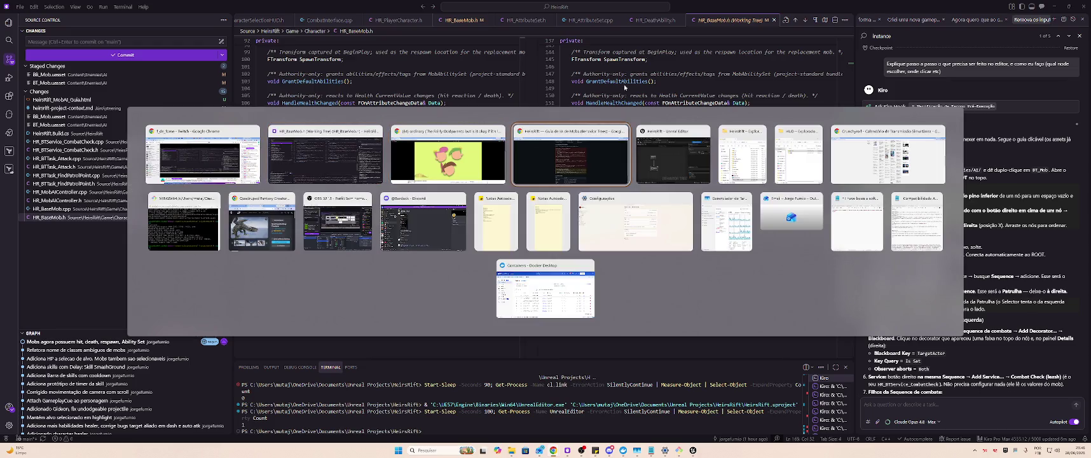
Move the BT_Mob editor top-left, enlarge it, and centre ROOT and Selector zoomed in.
{"action": "mouse_move", "coordinate": [907, 163]}
{"action": "left_mouse_down"}
{"action": "mouse_move", "coordinate": [790, 128]}
{"action": "mouse_move", "coordinate": [227, 20]}
{"action": "left_mouse_up"}
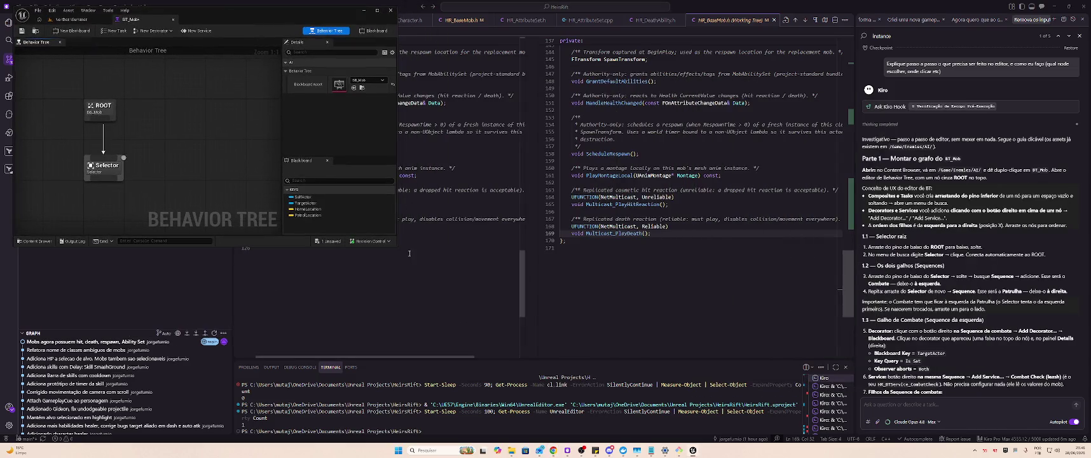
{"action": "mouse_move", "coordinate": [395, 248]}
{"action": "left_mouse_down"}
{"action": "mouse_move", "coordinate": [632, 365]}
{"action": "mouse_move", "coordinate": [787, 407]}
{"action": "left_mouse_up"}
{"action": "mouse_move", "coordinate": [402, 226]}
{"action": "left_mouse_down"}
{"action": "mouse_move", "coordinate": [404, 194]}
{"action": "mouse_move", "coordinate": [375, 307]}
{"action": "mouse_move", "coordinate": [397, 214]}
{"action": "mouse_move", "coordinate": [389, 220]}
{"action": "left_mouse_up"}
{"action": "scroll", "coordinate": [327, 234], "scroll_direction": "up", "scroll_amount": 2}
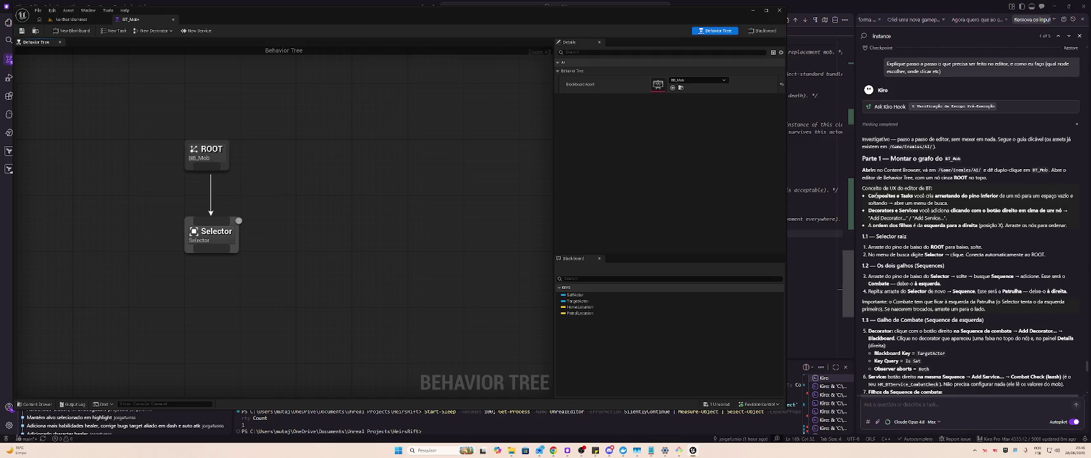
{"action": "key", "text": "alt+Tab"}
{"action": "left_click", "coordinate": [948, 177]}
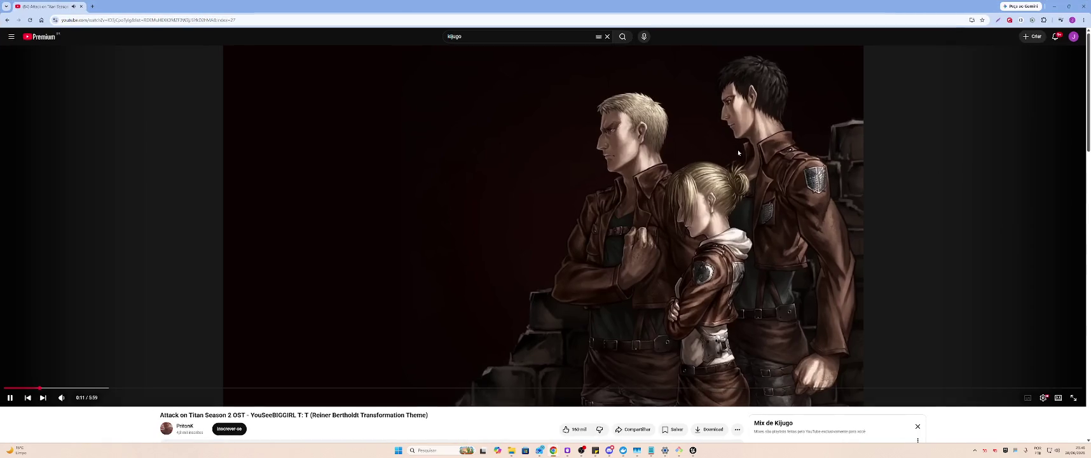
Bring the YouTube window back and scroll down through the Mix playlist.
{"action": "left_click", "coordinate": [1049, 5]}
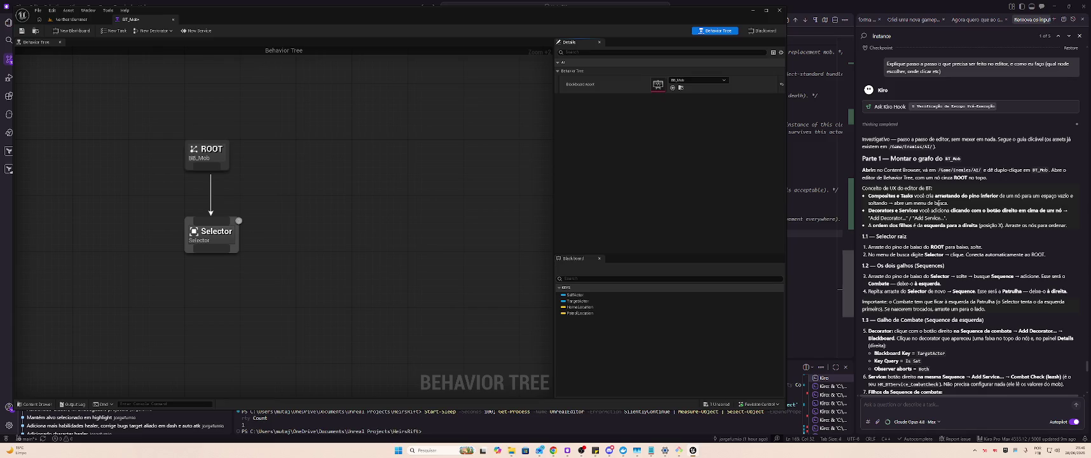
{"action": "key", "text": "alt+Tab"}
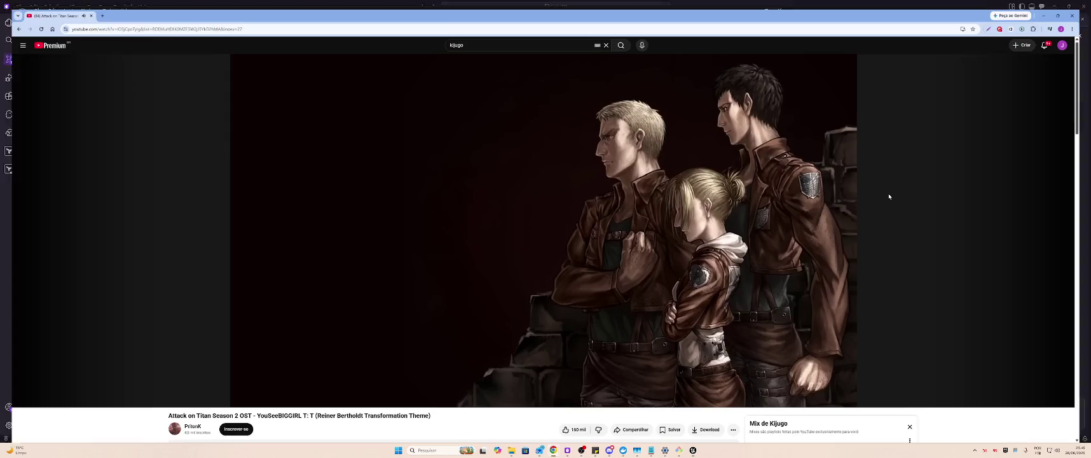
{"action": "scroll", "coordinate": [912, 329], "scroll_direction": "down", "scroll_amount": 5}
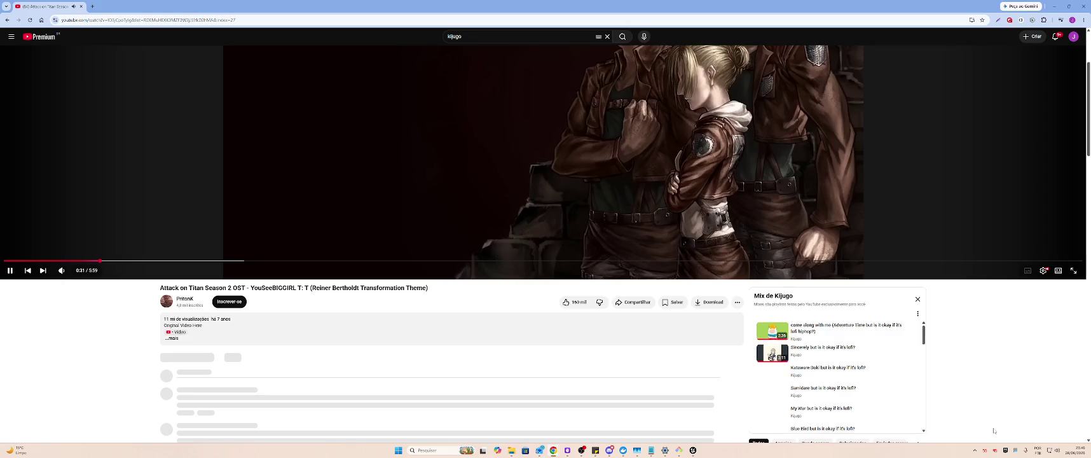
{"action": "scroll", "coordinate": [888, 310], "scroll_direction": "down", "scroll_amount": 3}
{"action": "scroll", "coordinate": [888, 309], "scroll_direction": "down", "scroll_amount": 4}
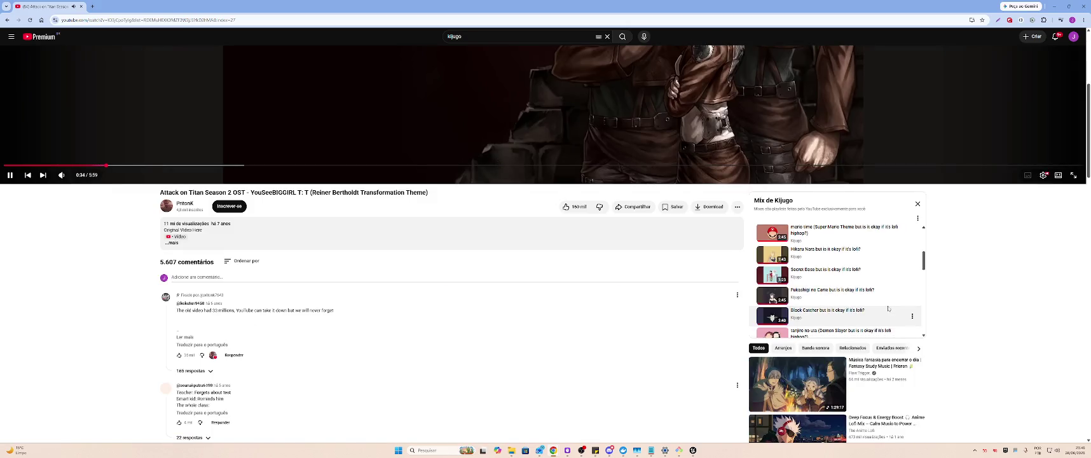
{"action": "scroll", "coordinate": [898, 307], "scroll_direction": "down", "scroll_amount": 3}
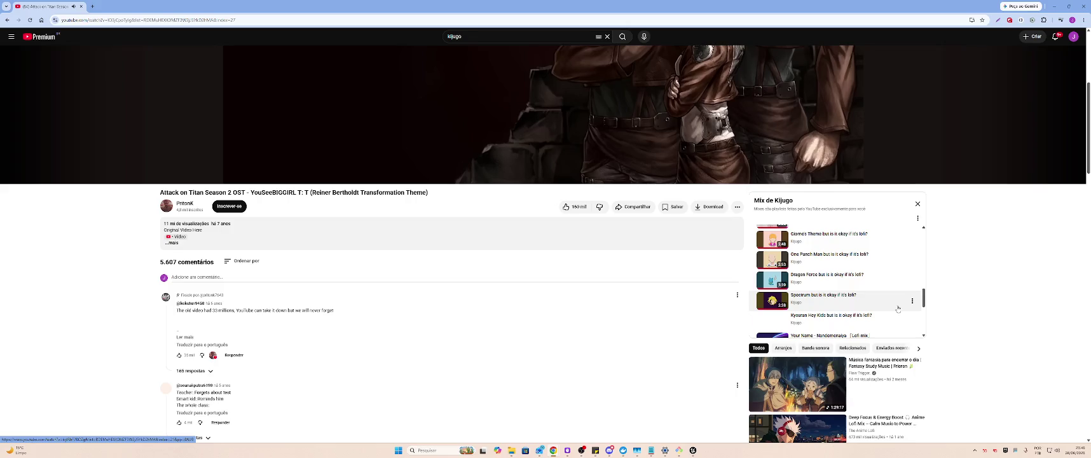
{"action": "left_click_drag", "start_coordinate": [926, 306], "coordinate": [933, 216]}
{"action": "scroll", "coordinate": [918, 317], "scroll_direction": "down", "scroll_amount": 5}
{"action": "scroll", "coordinate": [919, 318], "scroll_direction": "down", "scroll_amount": 5}
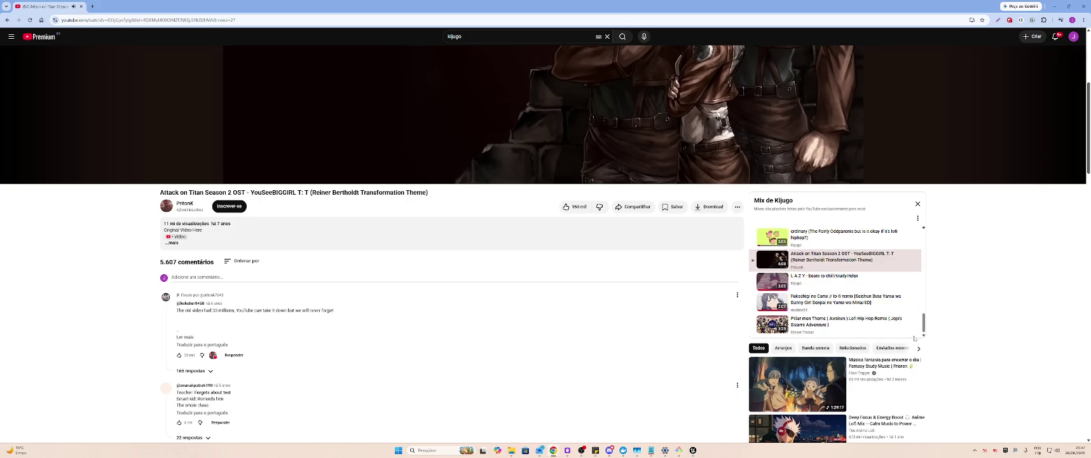
Skip to the next video, L A Z Y beats to chill/study/relax, and return to Unreal.
{"action": "mouse_move", "coordinate": [96, 149]}
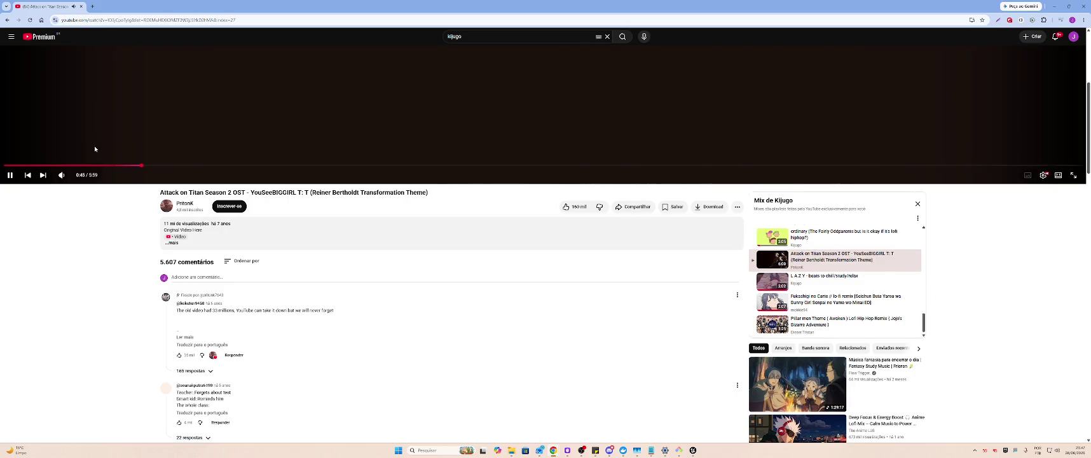
{"action": "left_click", "coordinate": [43, 175]}
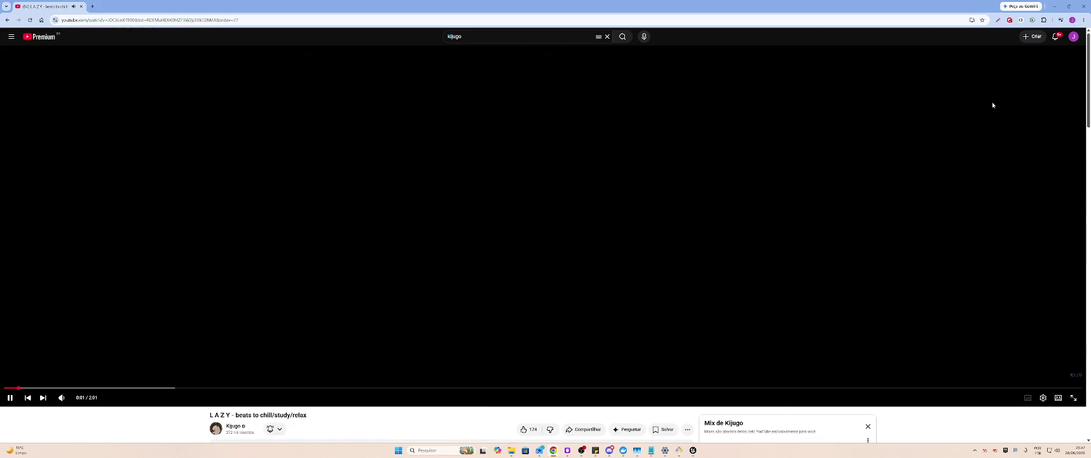
{"action": "key", "text": "alt+Tab"}
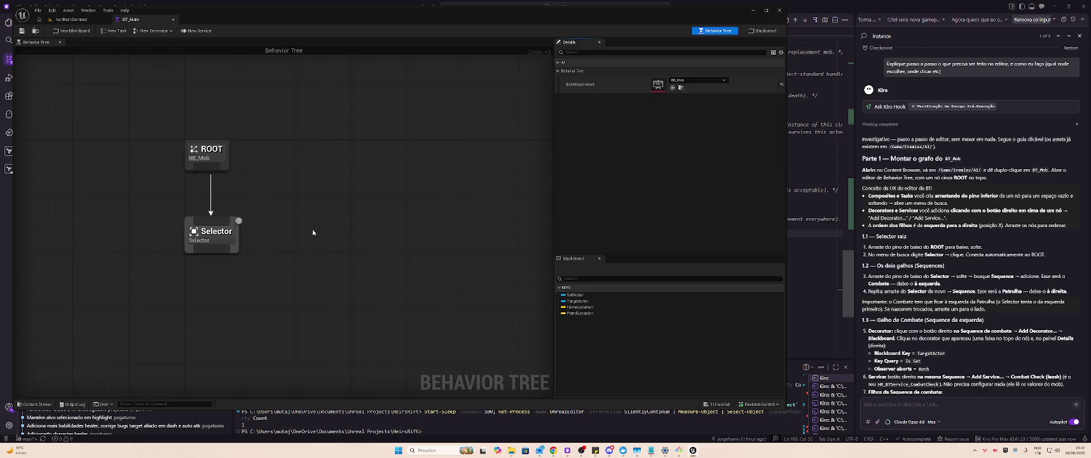
Add a Sequence node under the Selector and position it slightly left.
{"action": "mouse_move", "coordinate": [275, 233]}
{"action": "left_mouse_down"}
{"action": "mouse_move", "coordinate": [357, 172]}
{"action": "mouse_move", "coordinate": [370, 194]}
{"action": "left_mouse_up"}
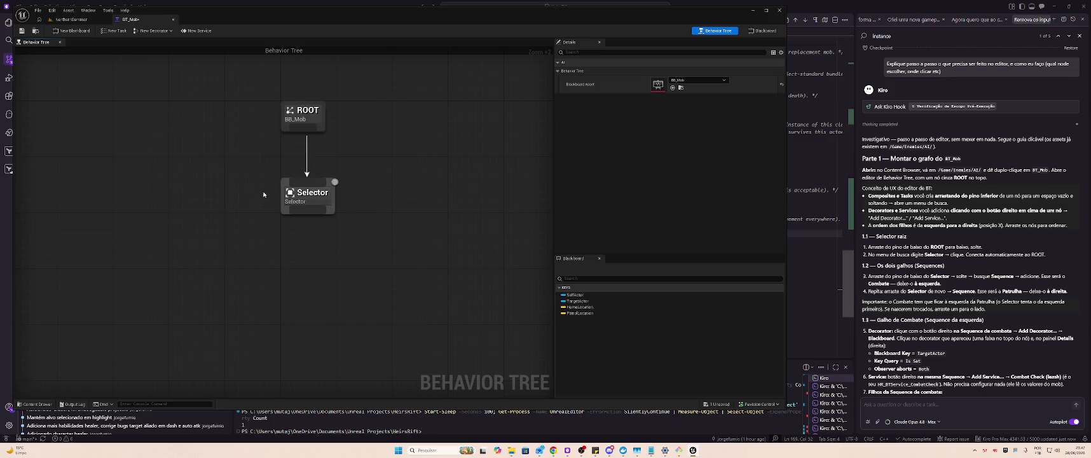
{"action": "left_click_drag", "start_coordinate": [308, 210], "coordinate": [291, 233]}
{"action": "type", "text": "sequen"}
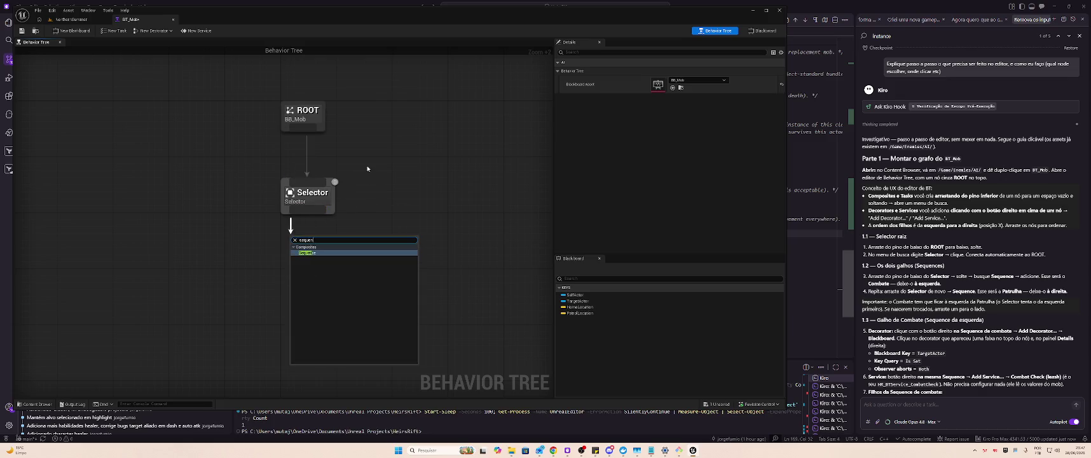
{"action": "key", "text": "Return"}
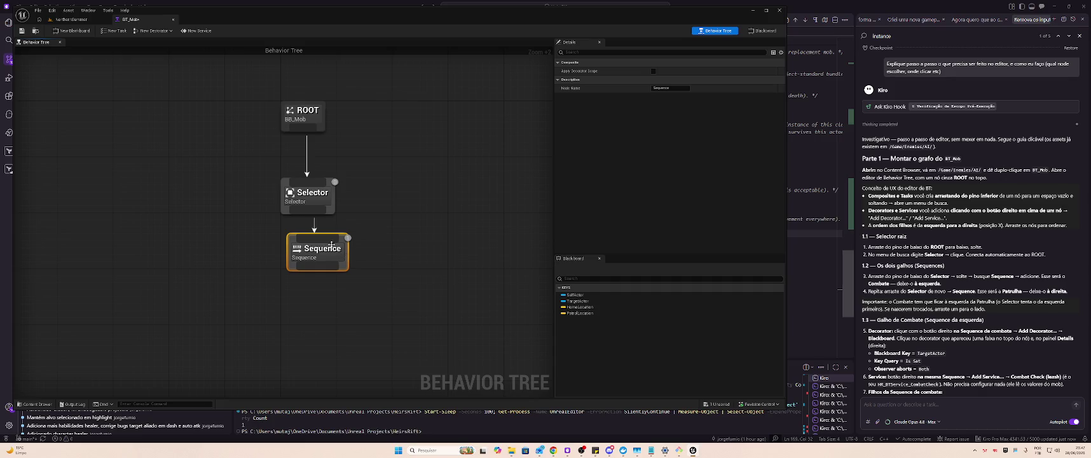
{"action": "left_click_drag", "start_coordinate": [318, 264], "coordinate": [332, 244]}
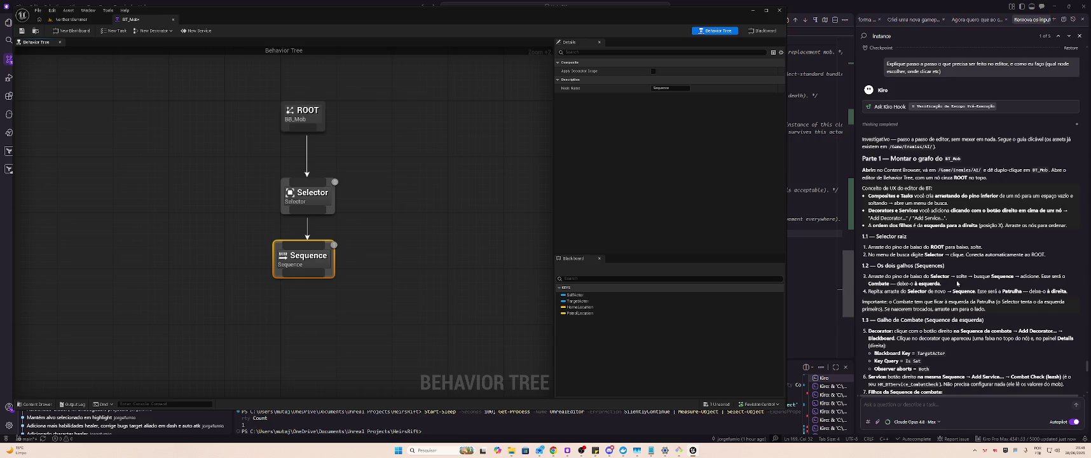
{"action": "left_click_drag", "start_coordinate": [330, 260], "coordinate": [295, 267]}
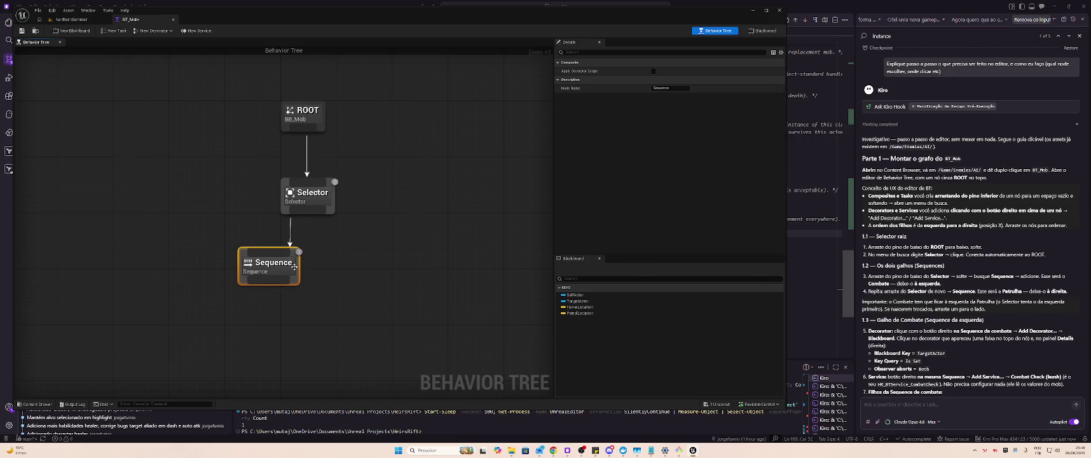
Rename the first Sequence node to Sequence-Combate.
{"action": "left_click", "coordinate": [679, 89]}
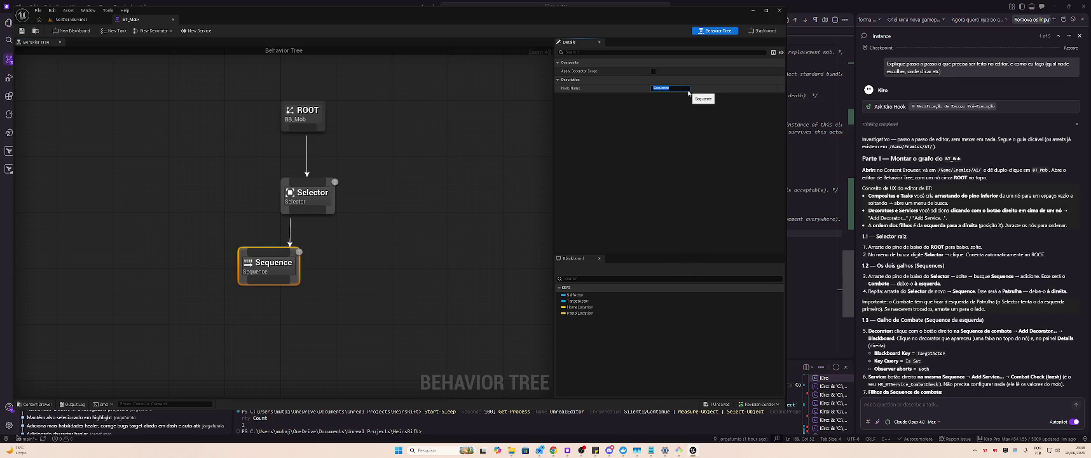
{"action": "left_click", "coordinate": [688, 91]}
{"action": "type", "text": "-Combate"}
{"action": "key", "text": "Return"}
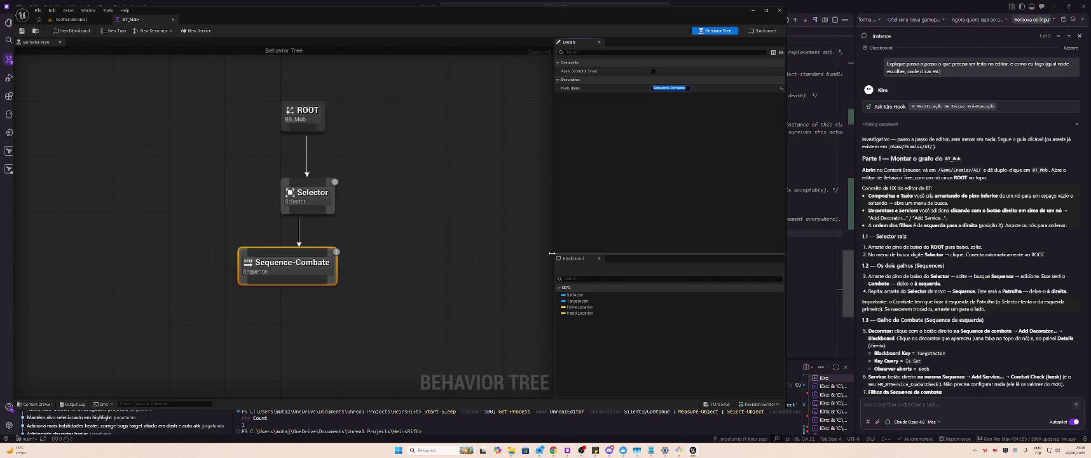
Add a second Sequence node under the Selector and name it Sequence-Patrulha.
{"action": "left_click_drag", "start_coordinate": [322, 212], "coordinate": [364, 248]}
{"action": "type", "text": "Sequence"}
{"action": "key", "text": "Return"}
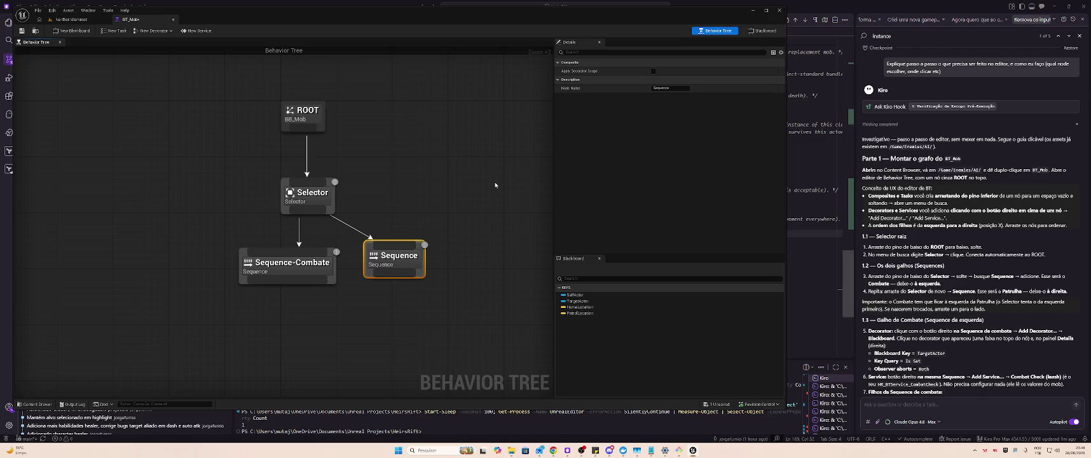
{"action": "left_click", "coordinate": [674, 87]}
{"action": "type", "text": "ha"}
{"action": "key", "text": "Return"}
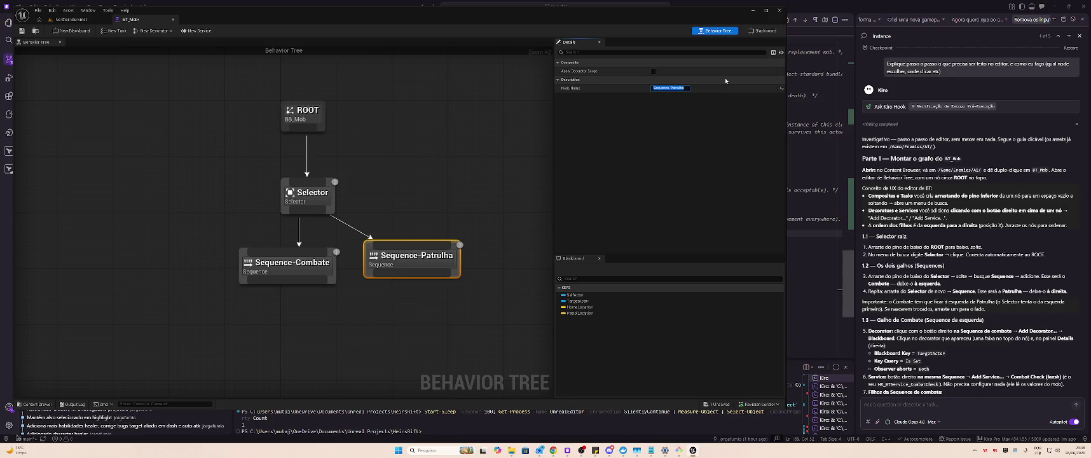
{"action": "left_click_drag", "start_coordinate": [455, 248], "coordinate": [448, 255]}
Save the BT_Mob behavior tree asset with Ctrl+S.
{"action": "key", "text": "ctrl+s"}
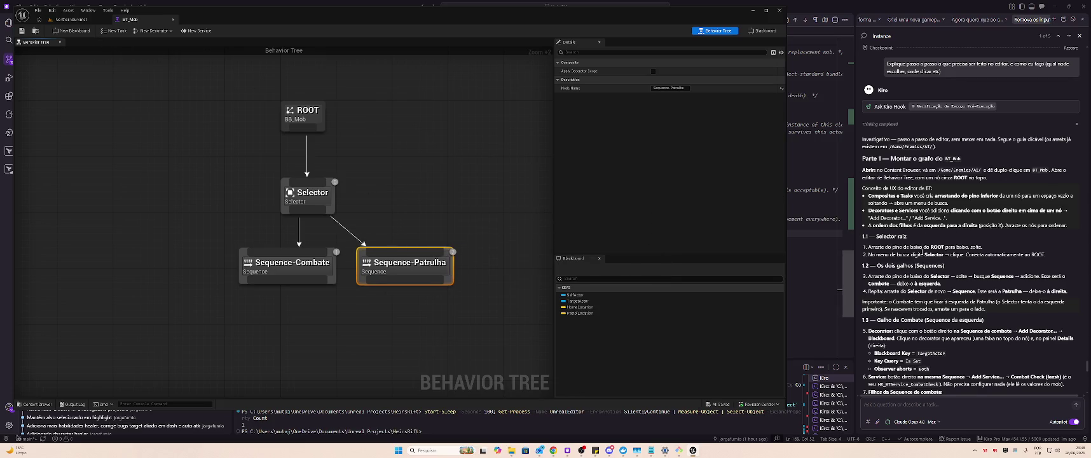
{"action": "key", "text": "alt+Tab"}
{"action": "key", "text": "alt+Tab"}
{"action": "key", "text": "alt+Tab"}
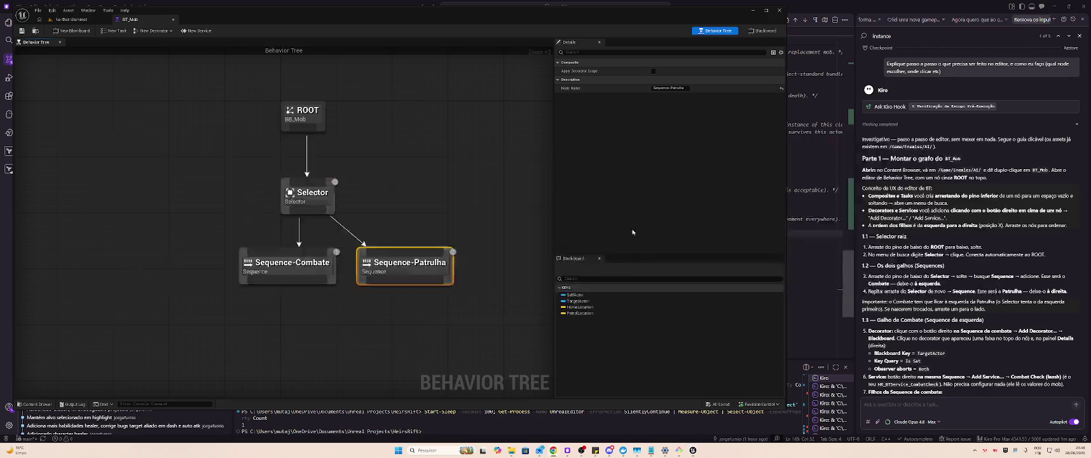
{"action": "scroll", "coordinate": [880, 330], "scroll_direction": "down", "scroll_amount": 3}
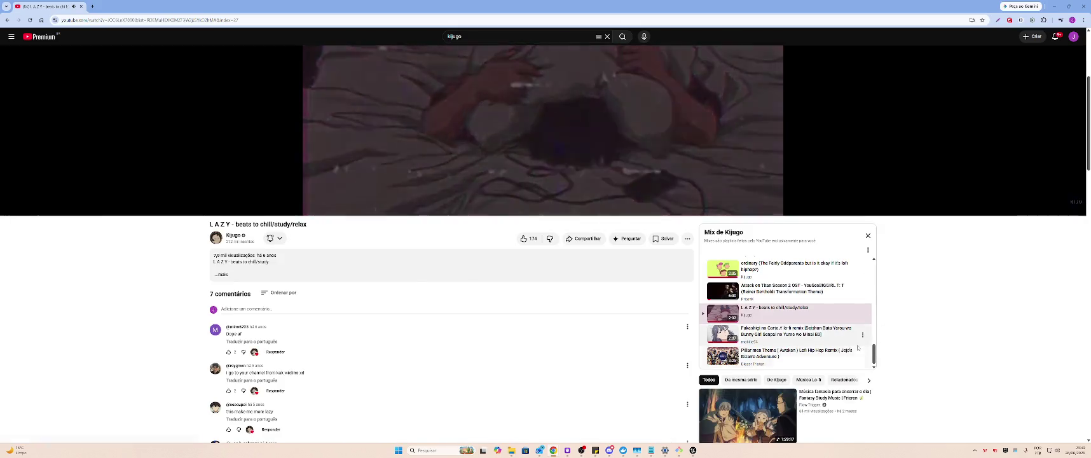
Play the recommended Frieren fantasy study music video, then switch back to Unreal.
{"action": "scroll", "coordinate": [935, 373], "scroll_direction": "down", "scroll_amount": 2}
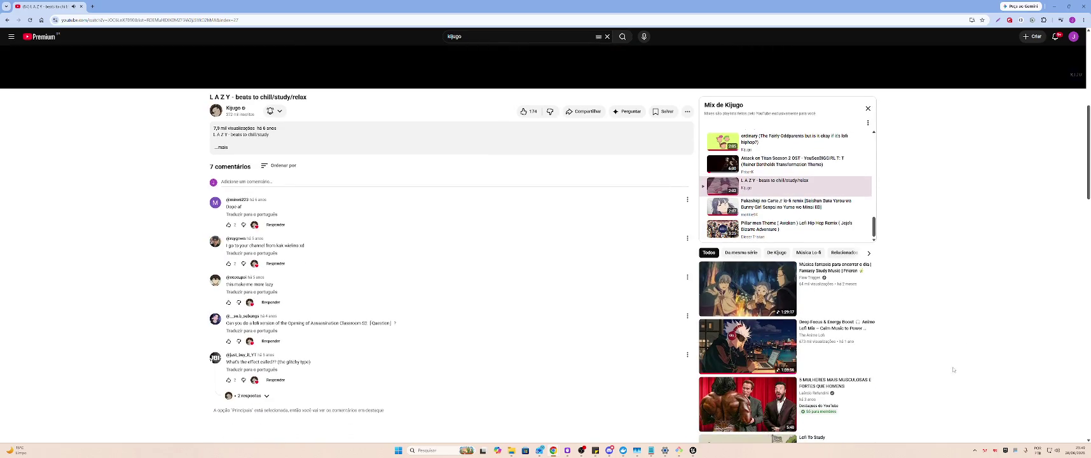
{"action": "left_click", "coordinate": [827, 280]}
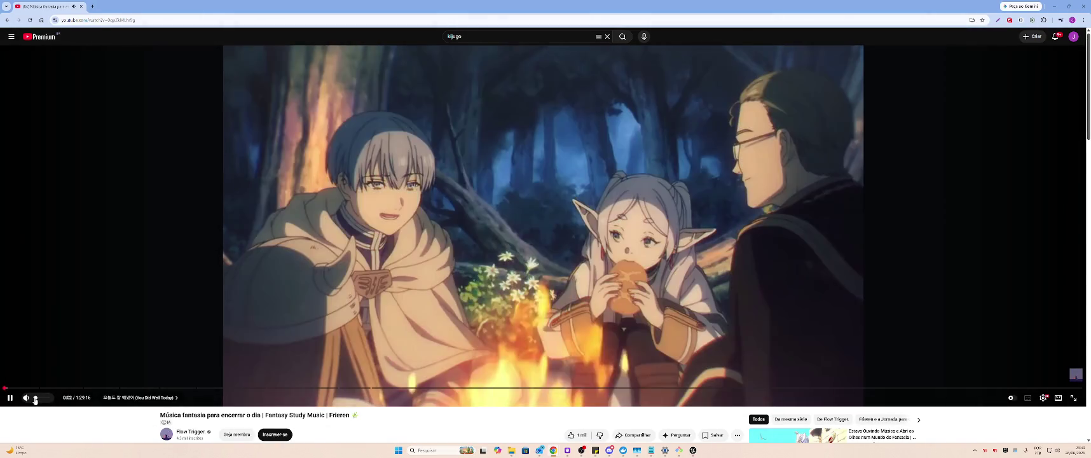
{"action": "mouse_move", "coordinate": [35, 399]}
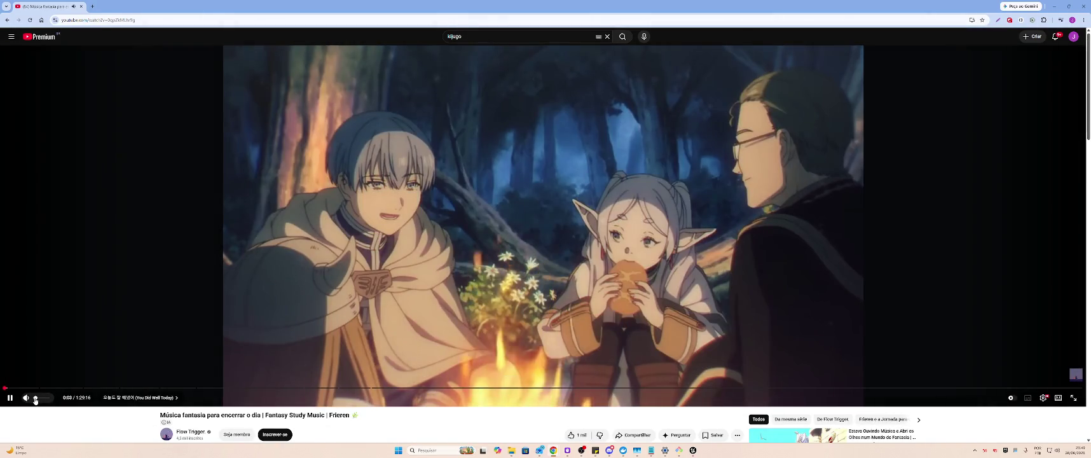
{"action": "scroll", "coordinate": [884, 330], "scroll_direction": "down", "scroll_amount": 3}
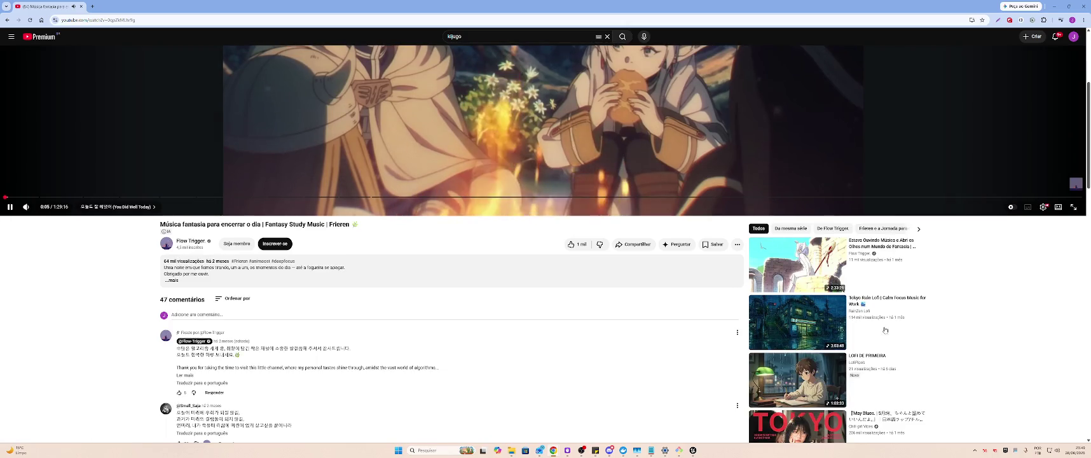
{"action": "scroll", "coordinate": [884, 330], "scroll_direction": "down", "scroll_amount": 4}
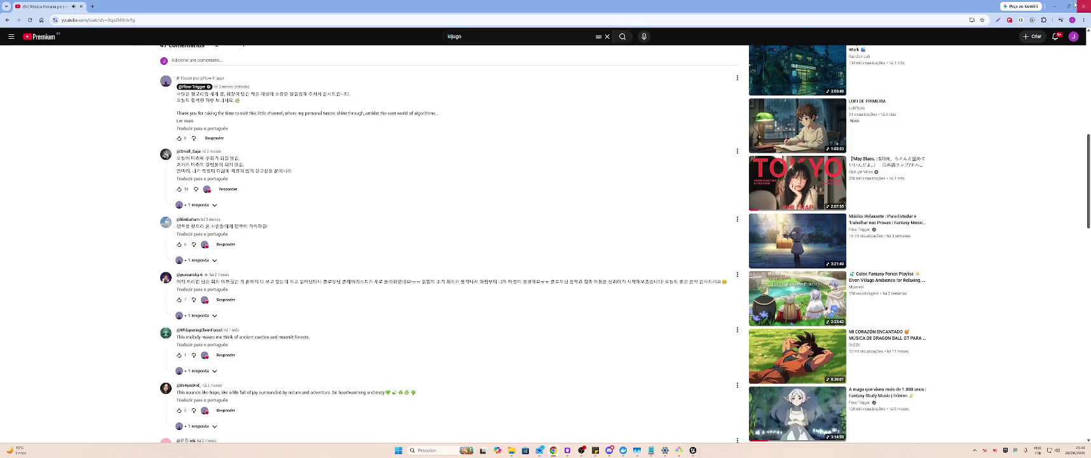
{"action": "key", "text": "alt+Tab"}
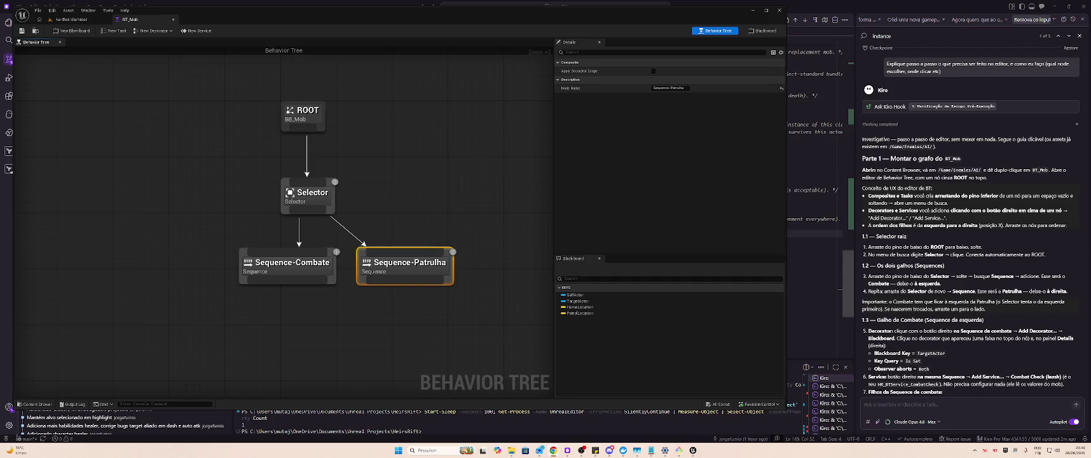
Maximize the Kiro window, widen the Source Control sidebar, and zoom the interface in.
{"action": "key", "text": "alt+Tab"}
{"action": "key", "text": "alt+Tab"}
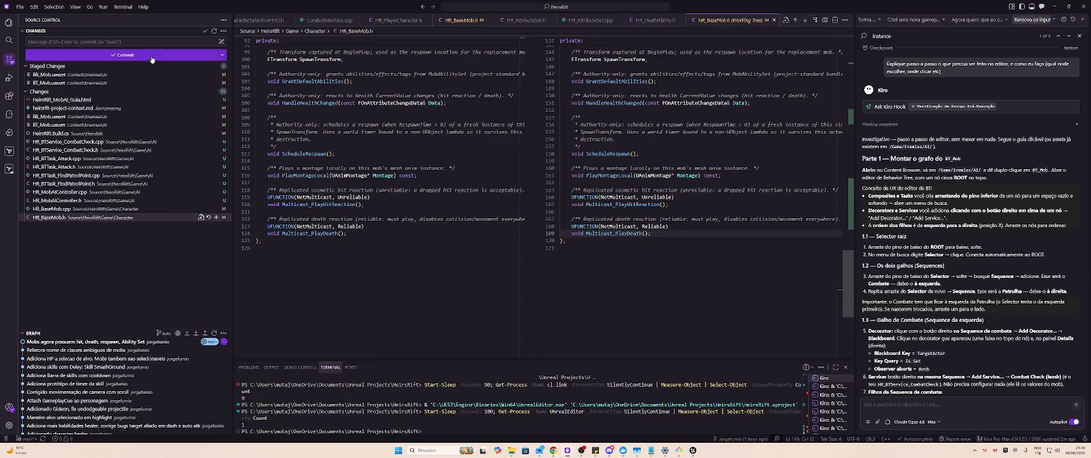
{"action": "mouse_move", "coordinate": [330, 7]}
{"action": "left_mouse_down"}
{"action": "mouse_move", "coordinate": [662, 60]}
{"action": "mouse_move", "coordinate": [708, 102]}
{"action": "mouse_move", "coordinate": [699, 101]}
{"action": "left_mouse_up"}
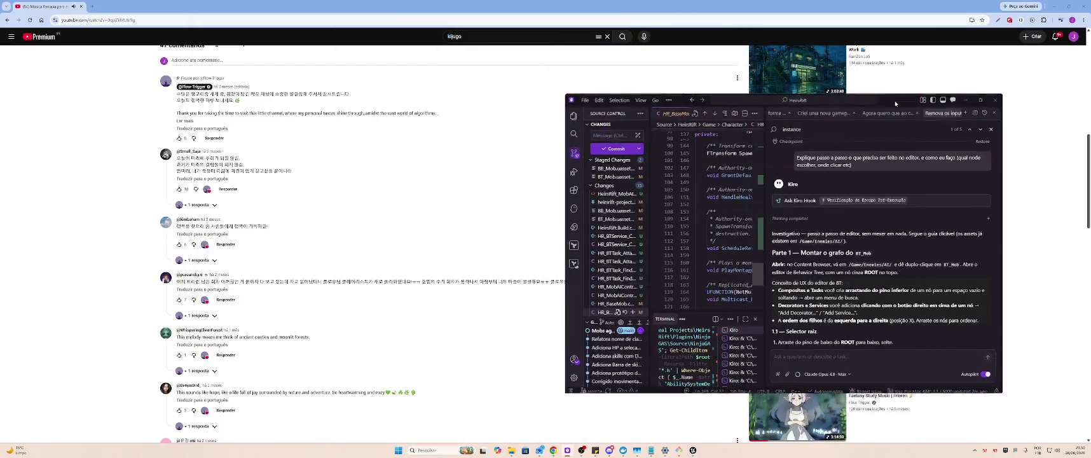
{"action": "double_click", "coordinate": [895, 101]}
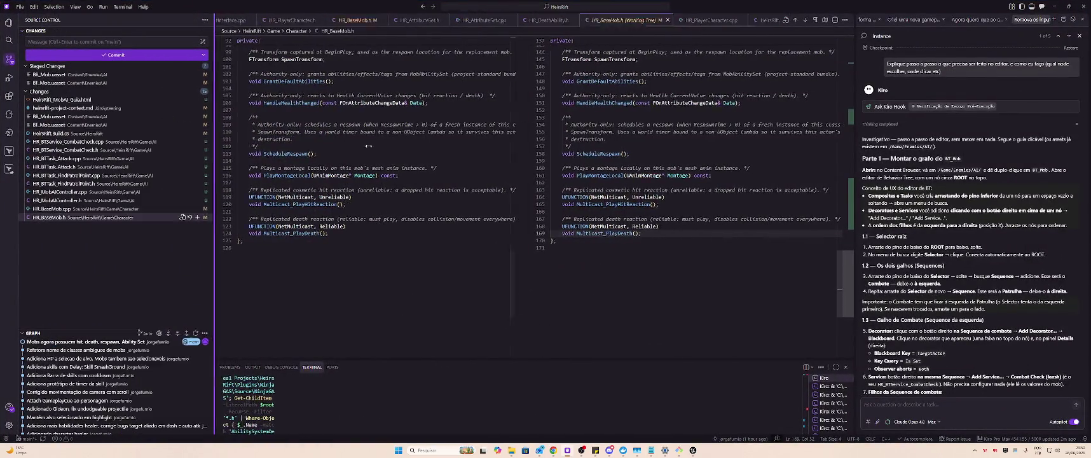
{"action": "left_click_drag", "start_coordinate": [341, 147], "coordinate": [586, 147]}
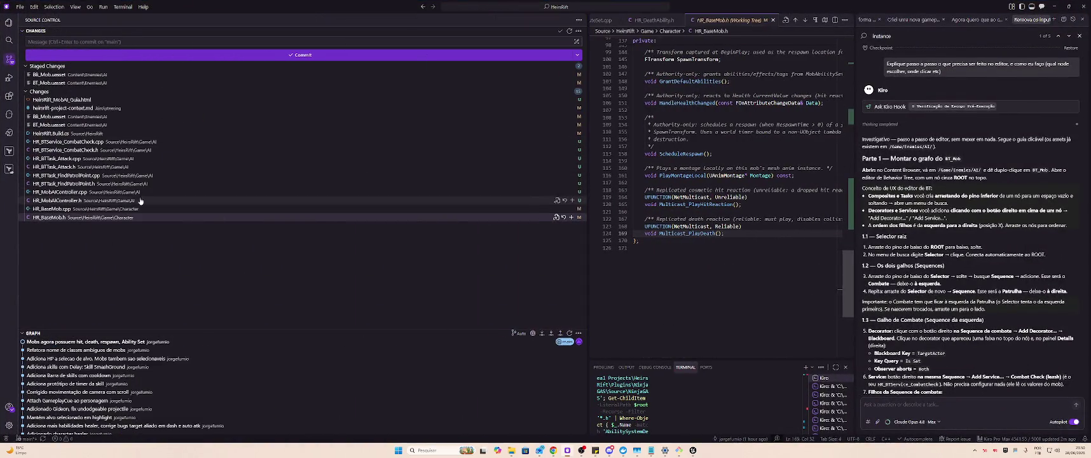
{"action": "key", "text": "ctrl+equal"}
{"action": "key", "text": "ctrl+equal"}
{"action": "key", "text": "ctrl+equal"}
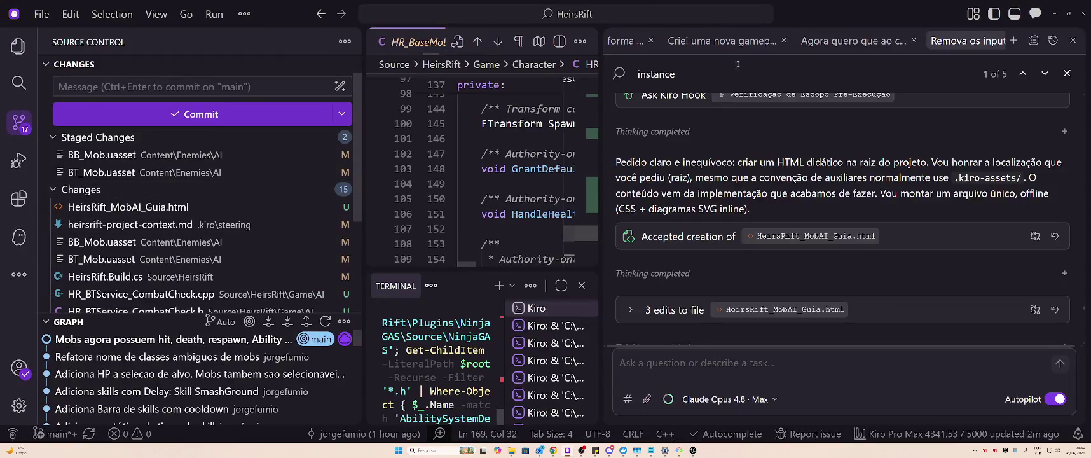
Close the Kiro chat panel and all open editor tabs.
{"action": "left_click", "coordinate": [1035, 14]}
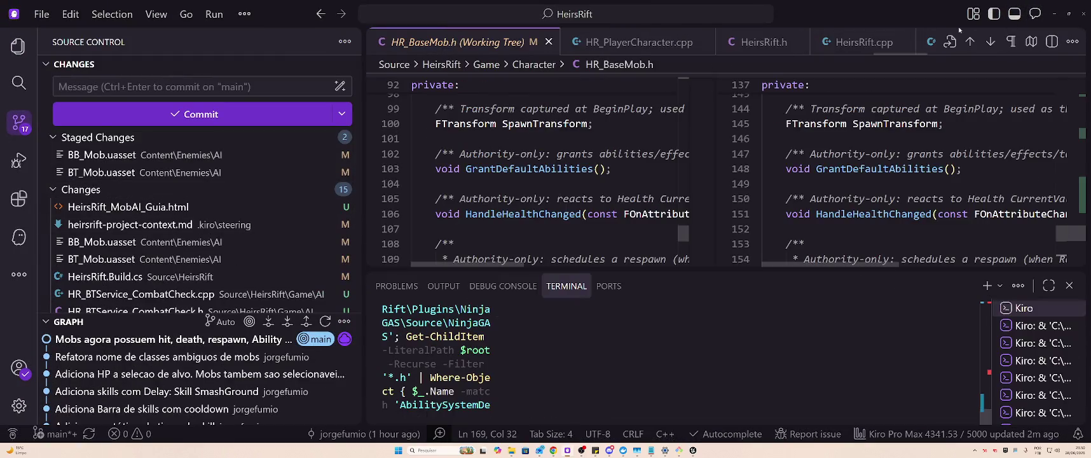
{"action": "right_click", "coordinate": [518, 37]}
{"action": "left_click", "coordinate": [540, 114]}
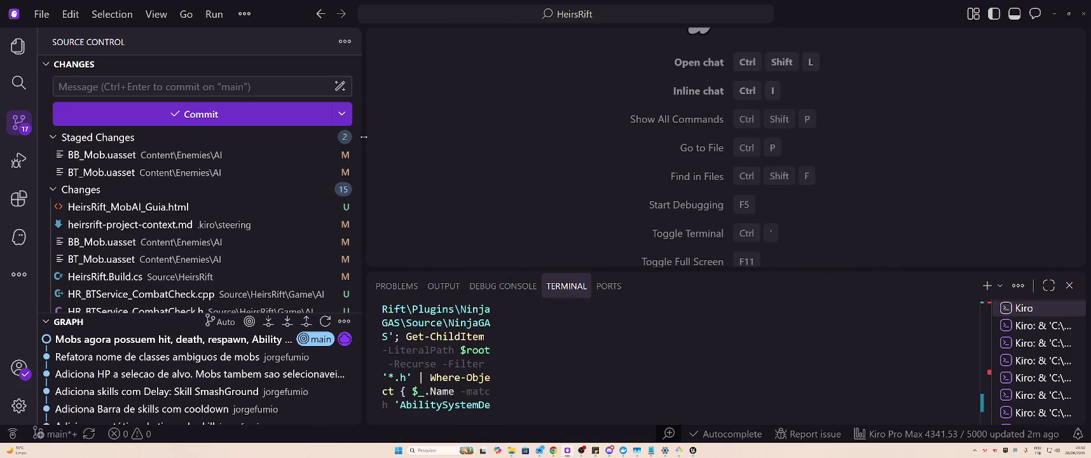
Widen the Source Control sidebar further, close the terminal, and collapse GRAPH.
{"action": "left_click_drag", "start_coordinate": [366, 141], "coordinate": [805, 153]}
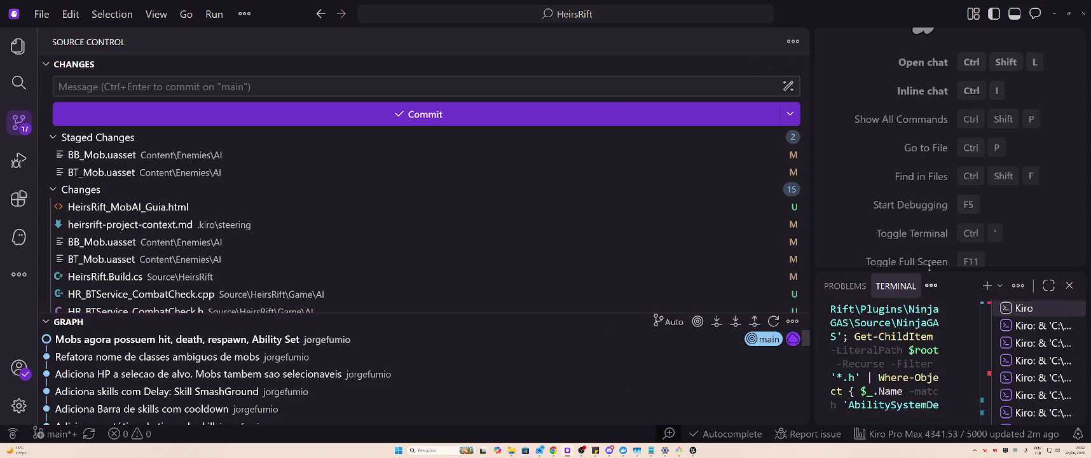
{"action": "left_click", "coordinate": [1069, 285]}
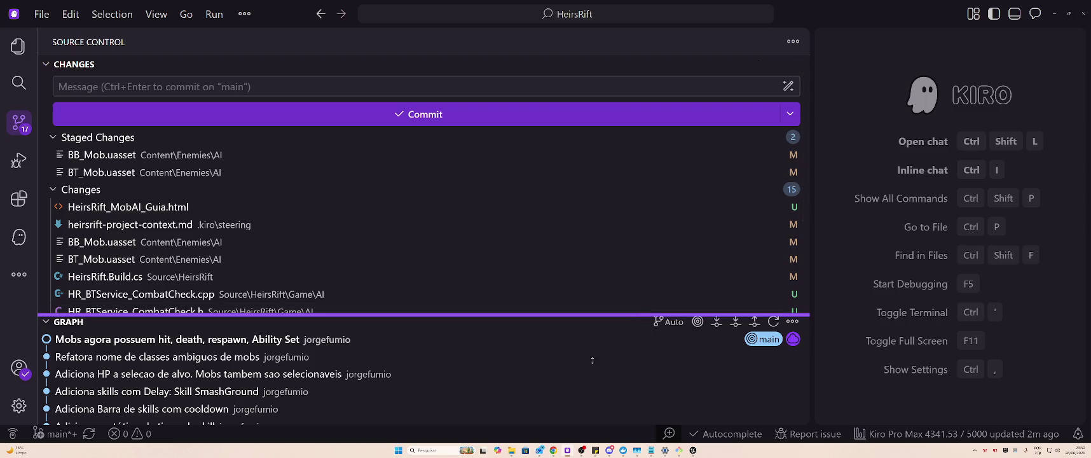
{"action": "left_click", "coordinate": [46, 321]}
{"action": "scroll", "coordinate": [279, 217], "scroll_direction": "down", "scroll_amount": 1}
{"action": "scroll", "coordinate": [279, 217], "scroll_direction": "down", "scroll_amount": 2}
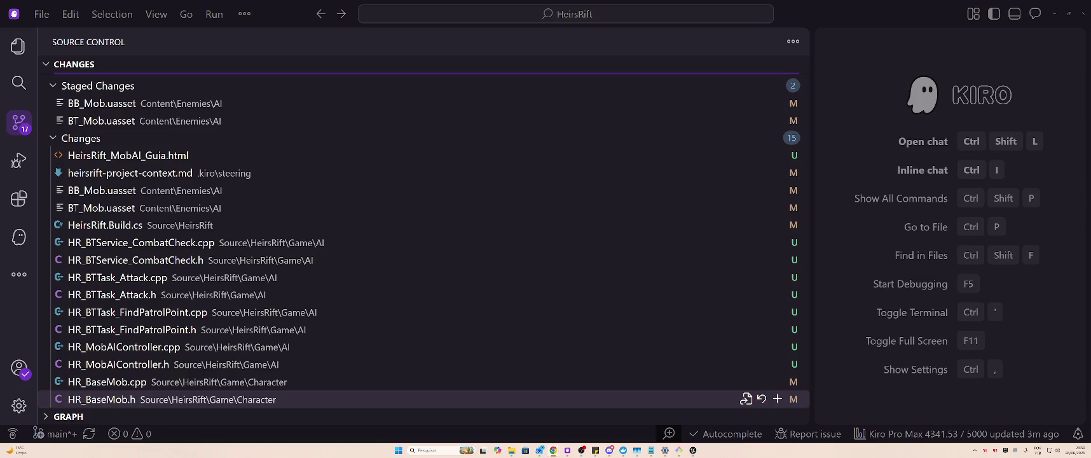
{"action": "key", "text": "alt+Tab"}
{"action": "key", "text": "alt+Tab"}
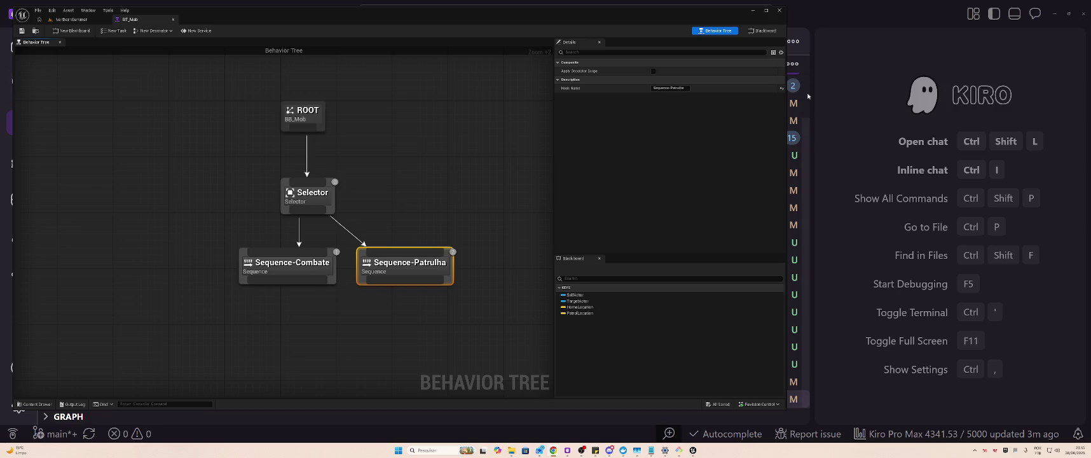
Bring Kiro forward and toggle its chat panel back open.
{"action": "left_click", "coordinate": [2, 73]}
{"action": "left_click", "coordinate": [1035, 14]}
{"action": "left_click", "coordinate": [1035, 14]}
{"action": "left_click", "coordinate": [1034, 14]}
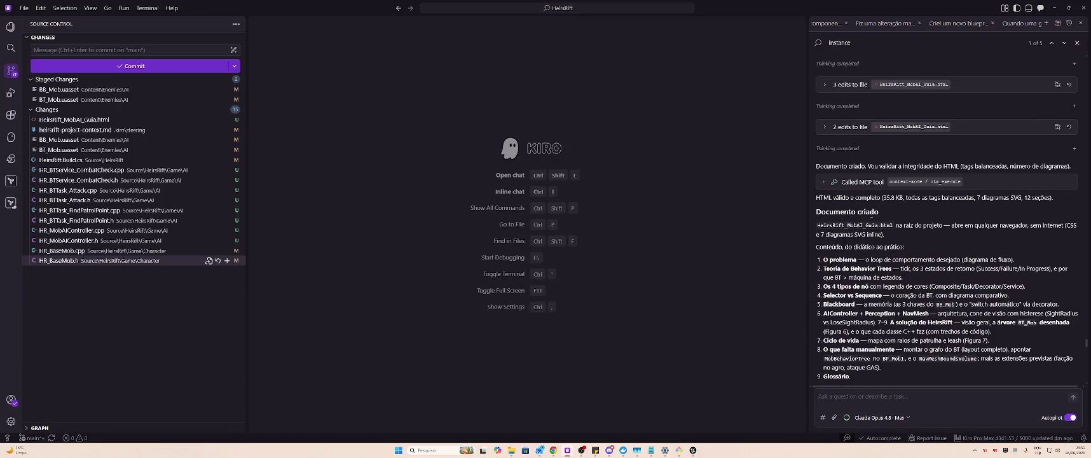
Scroll the guide's response to Parte 1 sections 1.1–1.3.
{"action": "scroll", "coordinate": [871, 215], "scroll_direction": "up", "scroll_amount": 5}
{"action": "scroll", "coordinate": [871, 215], "scroll_direction": "down", "scroll_amount": 10}
{"action": "scroll", "coordinate": [871, 218], "scroll_direction": "down", "scroll_amount": 20}
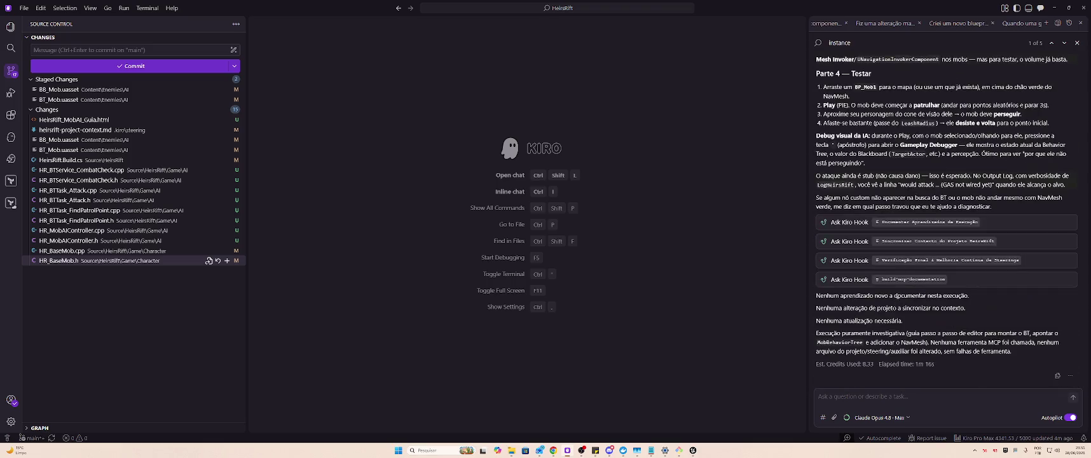
{"action": "scroll", "coordinate": [898, 297], "scroll_direction": "up", "scroll_amount": 10}
{"action": "scroll", "coordinate": [902, 215], "scroll_direction": "up", "scroll_amount": 3}
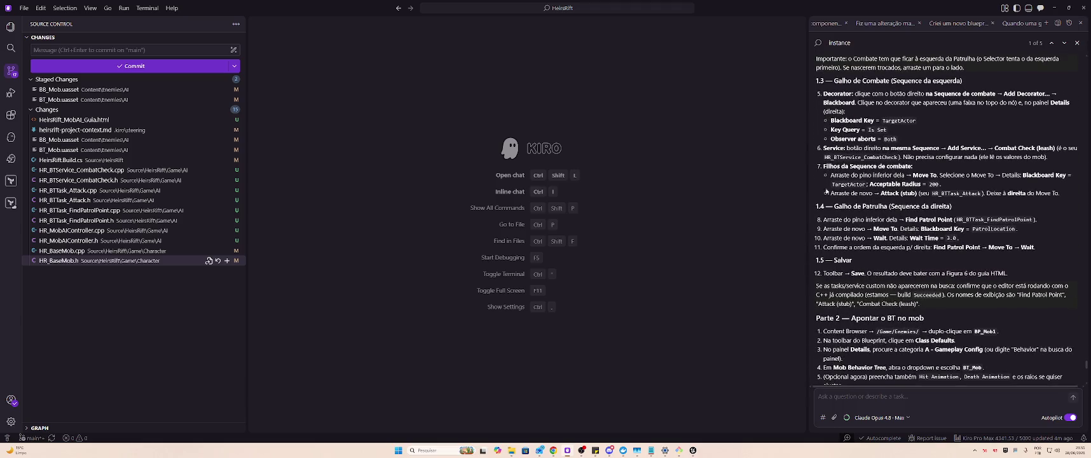
{"action": "scroll", "coordinate": [822, 191], "scroll_direction": "up", "scroll_amount": 7}
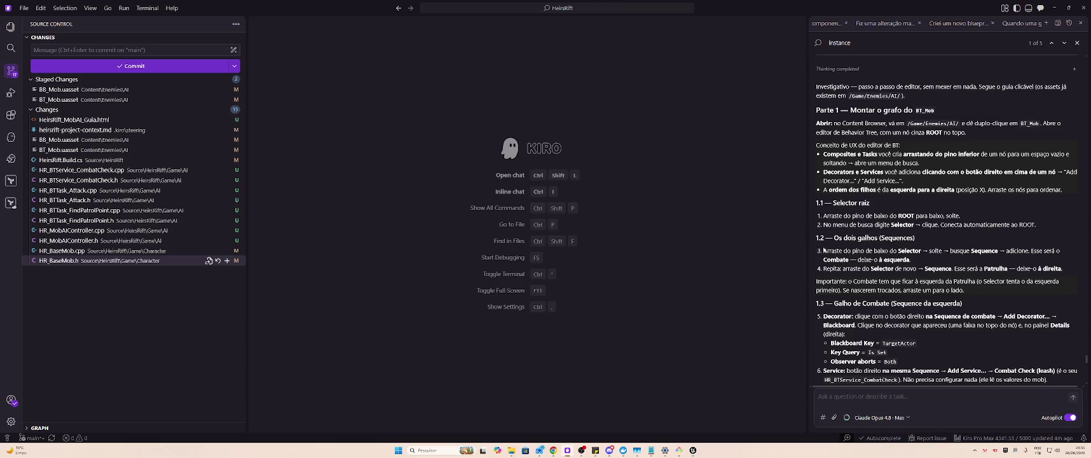
{"action": "scroll", "coordinate": [849, 251], "scroll_direction": "down", "scroll_amount": 2}
Highlight the Importante paragraph about keeping Combate left of Patrulha to read it.
{"action": "left_click_drag", "start_coordinate": [847, 218], "coordinate": [978, 227]}
{"action": "left_click", "coordinate": [979, 226]}
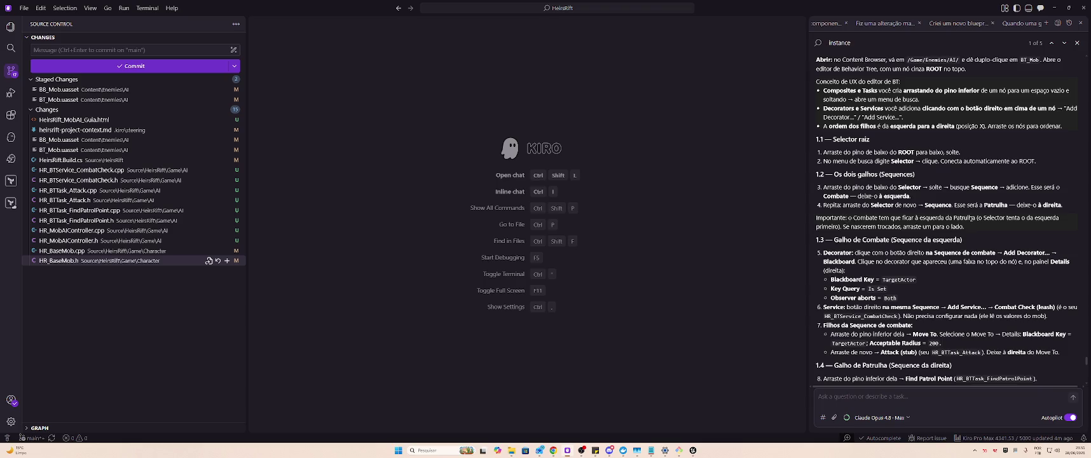
{"action": "left_click_drag", "start_coordinate": [850, 215], "coordinate": [971, 231]}
{"action": "left_click", "coordinate": [971, 232]}
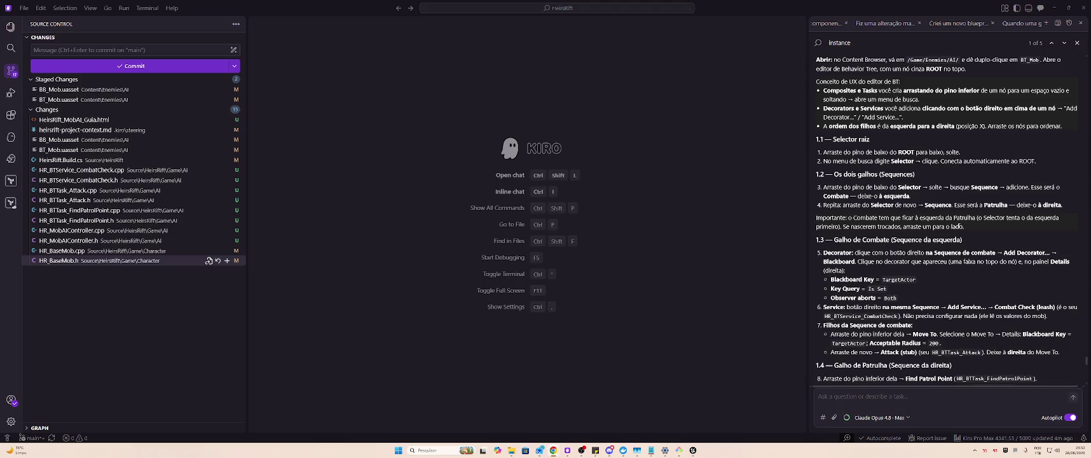
{"action": "triple_click", "coordinate": [963, 226]}
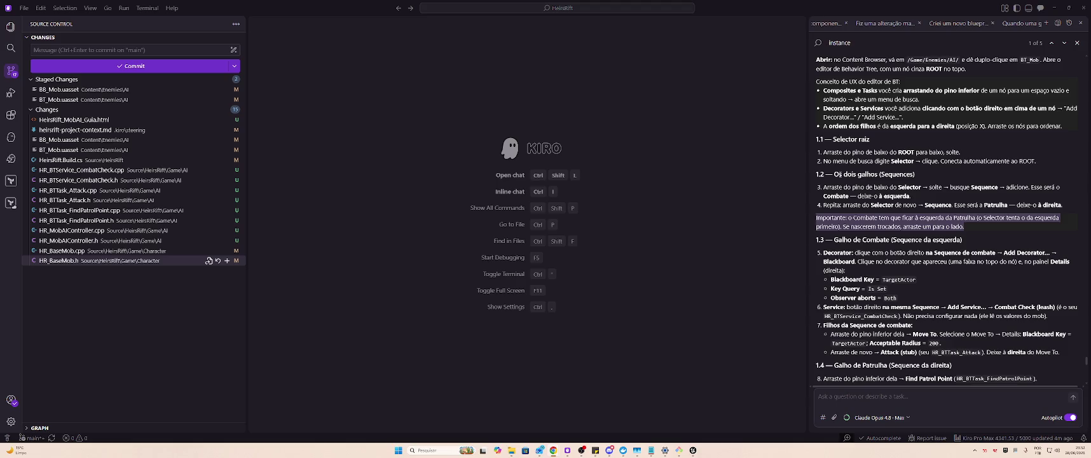
{"action": "left_click", "coordinate": [907, 253]}
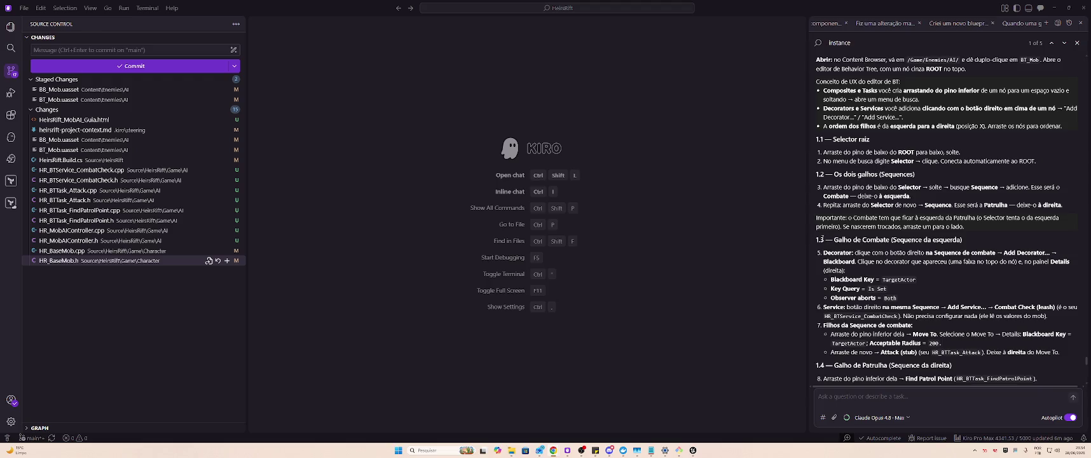
Highlight the combat-branch instructions in the guide, then switch to Unreal's BT_Mob editor.
{"action": "left_click_drag", "start_coordinate": [821, 238], "coordinate": [981, 261]}
{"action": "left_click", "coordinate": [983, 261]}
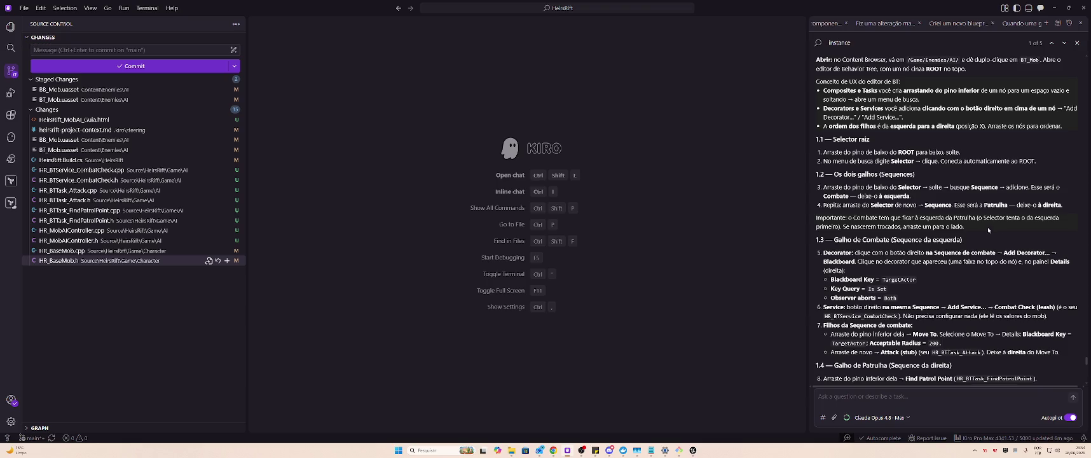
{"action": "key", "text": "alt+Tab"}
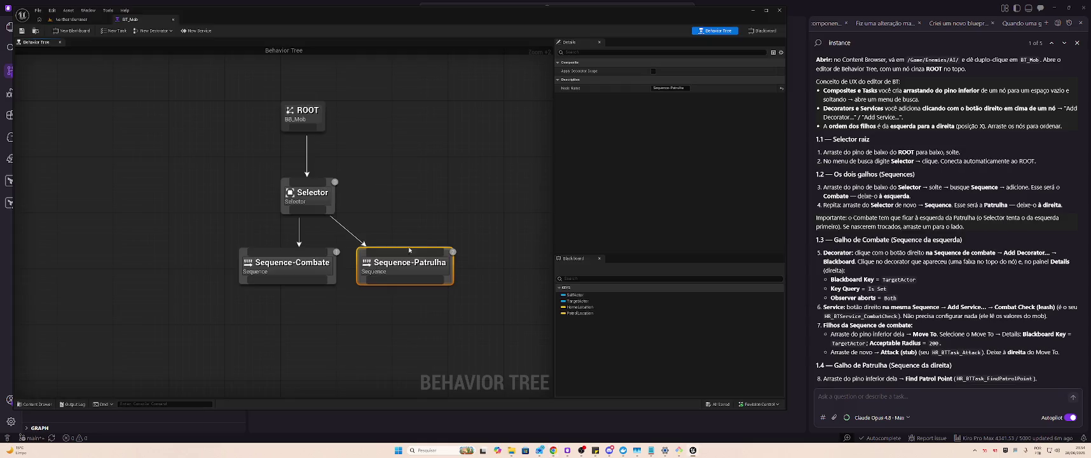
Bring Sequence-Combate into view and search 'add de' from a new connection.
{"action": "mouse_move", "coordinate": [409, 249]}
{"action": "left_mouse_down"}
{"action": "mouse_move", "coordinate": [483, 210]}
{"action": "mouse_move", "coordinate": [445, 185]}
{"action": "mouse_move", "coordinate": [380, 182]}
{"action": "left_mouse_up"}
{"action": "left_click_drag", "start_coordinate": [310, 199], "coordinate": [301, 236]}
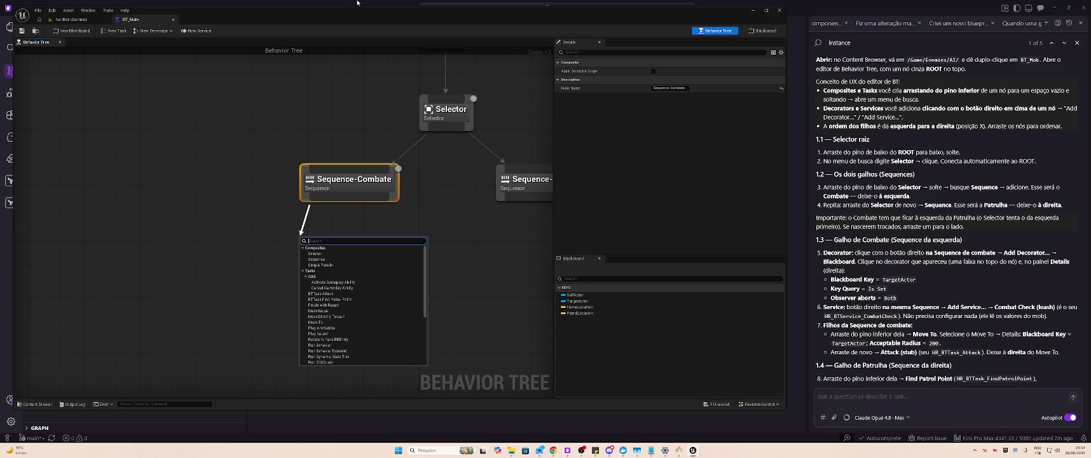
{"action": "type", "text": "add"}
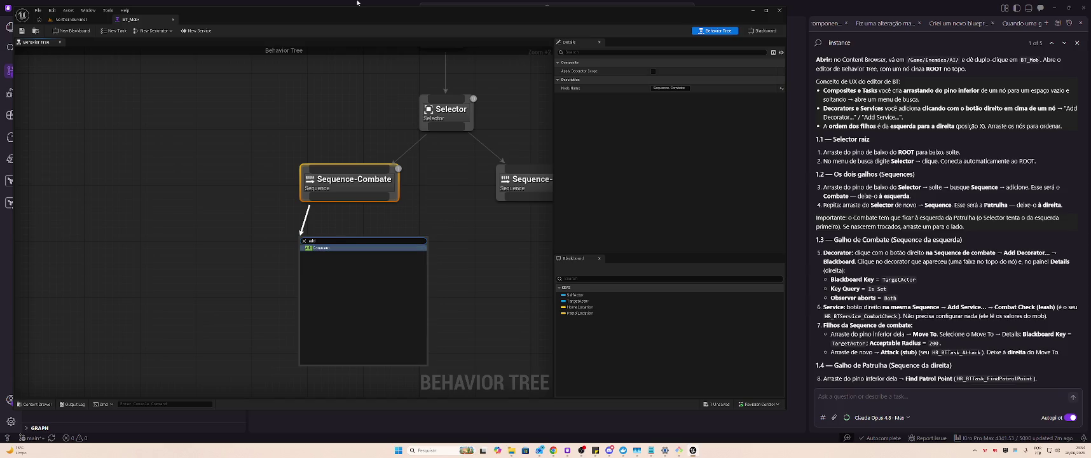
{"action": "type", "text": " de"}
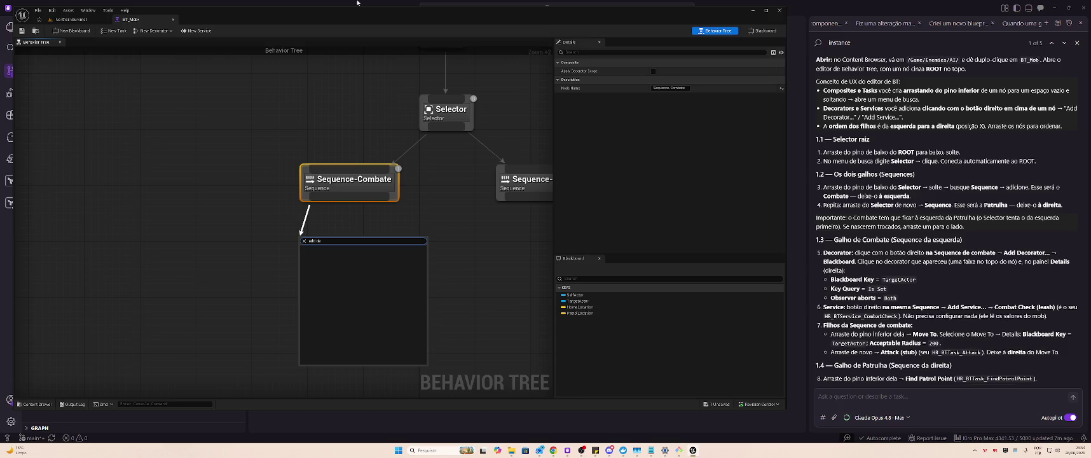
{"action": "key", "text": "BackSpace"}
{"action": "key", "text": "BackSpace"}
{"action": "key", "text": "BackSpace"}
{"action": "key", "text": "Escape"}
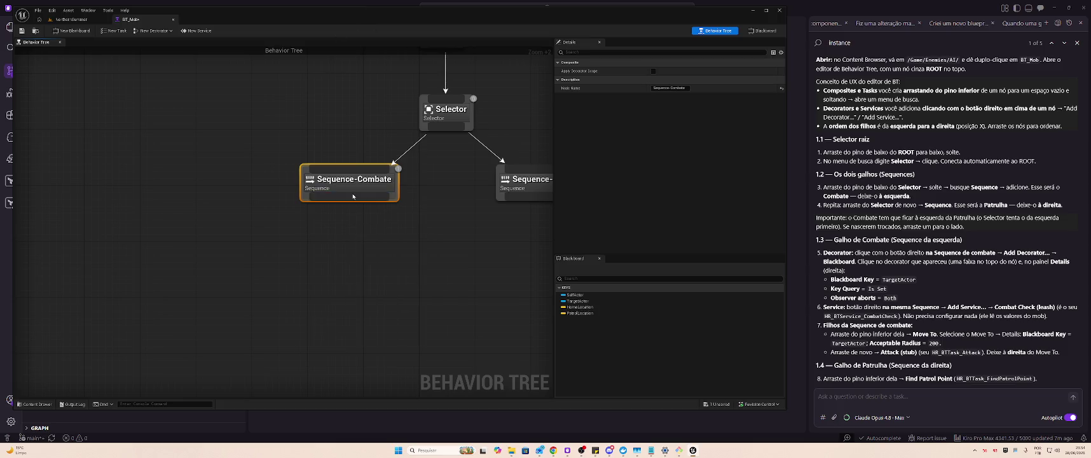
Add a Blackboard Based Condition decorator through Sequence-Combate's Add Decorator menu.
{"action": "right_click", "coordinate": [349, 191]}
{"action": "key", "text": "Escape"}
{"action": "right_click", "coordinate": [346, 189]}
{"action": "key", "text": "Escape"}
{"action": "mouse_move", "coordinate": [312, 198]}
{"action": "left_mouse_down"}
{"action": "mouse_move", "coordinate": [312, 223]}
{"action": "mouse_move", "coordinate": [314, 211]}
{"action": "left_mouse_up"}
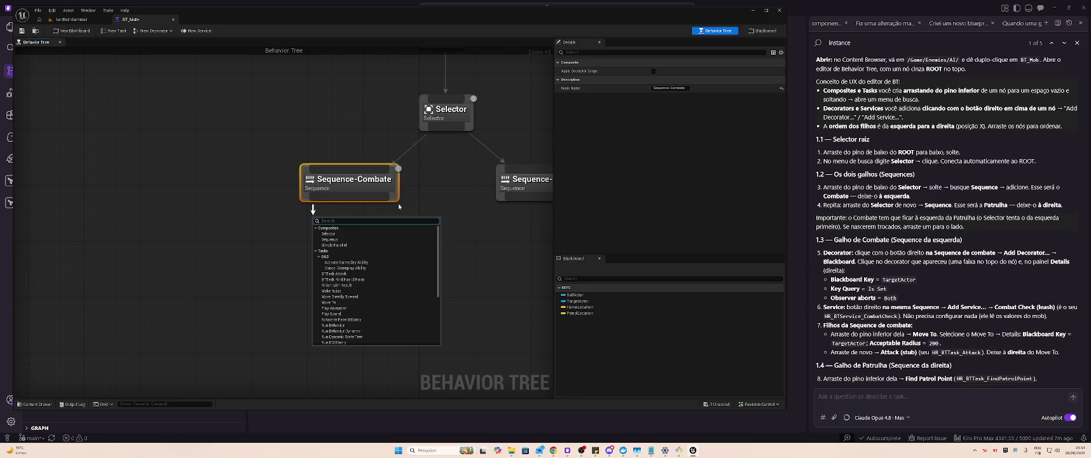
{"action": "key", "text": "Escape"}
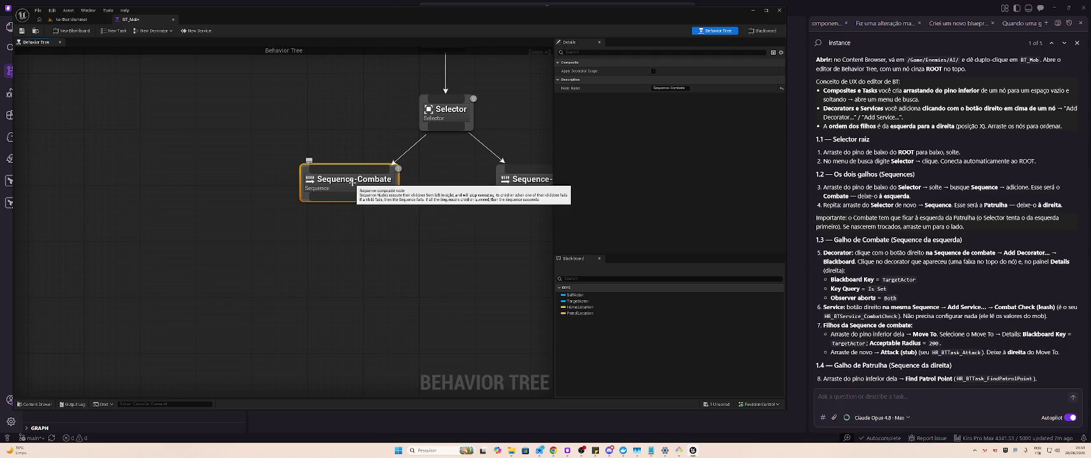
{"action": "right_click", "coordinate": [353, 183]}
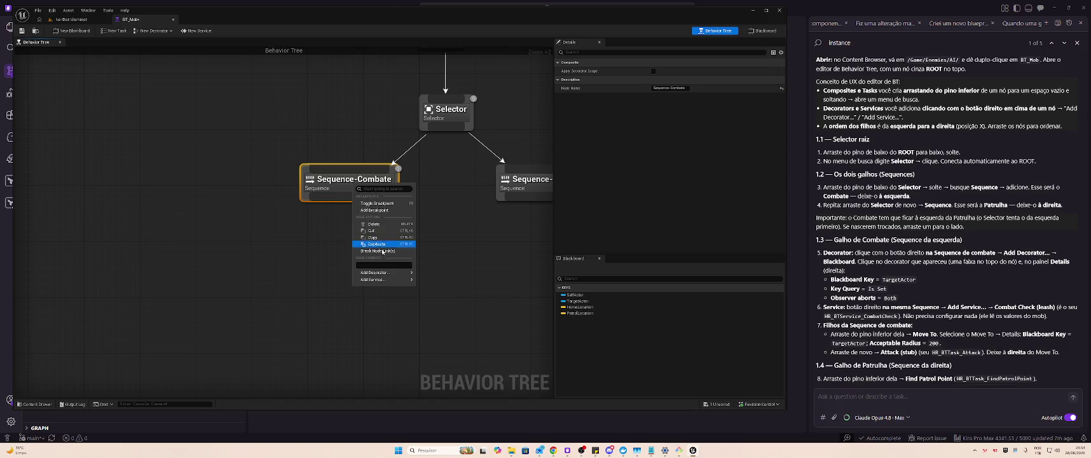
{"action": "mouse_move", "coordinate": [381, 272]}
{"action": "left_click", "coordinate": [443, 284]}
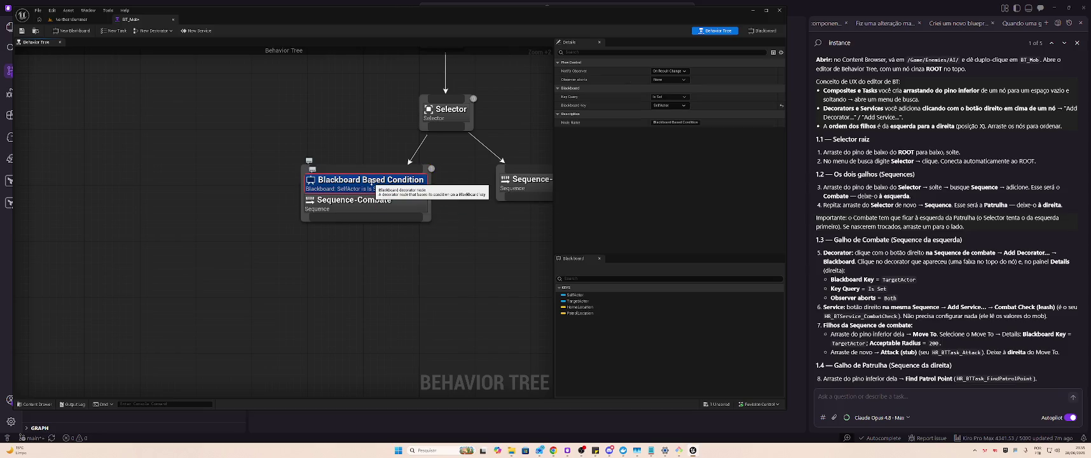
Set the Blackboard Based Condition to TargetActor with Observer aborts Both, saving BT_Mob.
{"action": "left_click", "coordinate": [372, 183]}
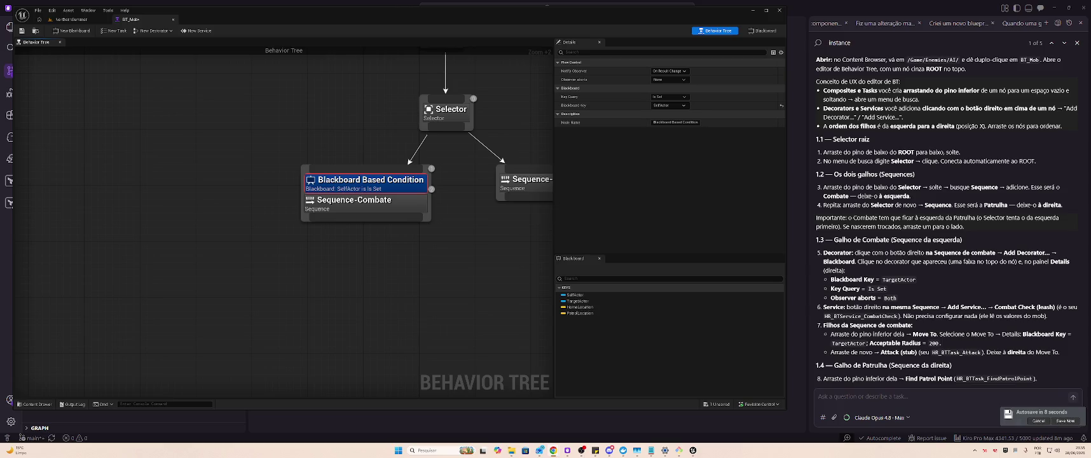
{"action": "left_click", "coordinate": [1064, 420]}
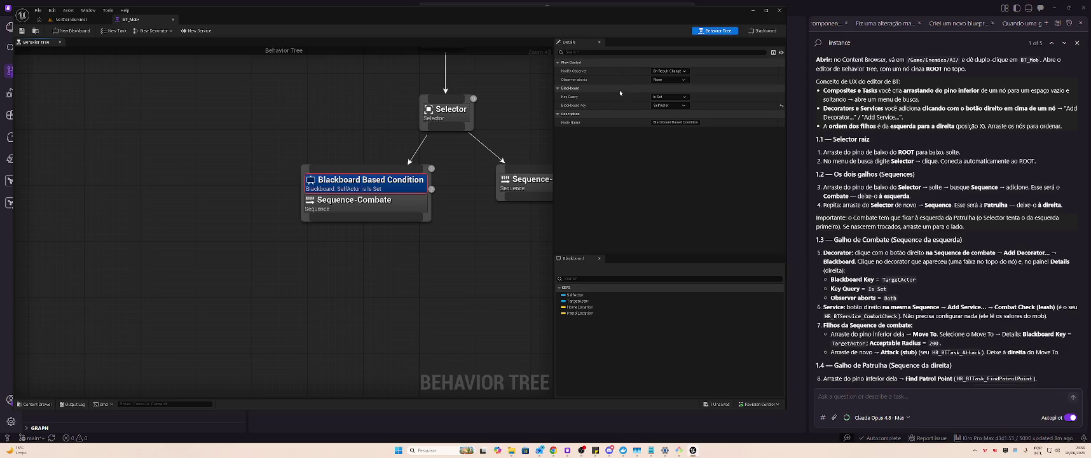
{"action": "left_click", "coordinate": [678, 106]}
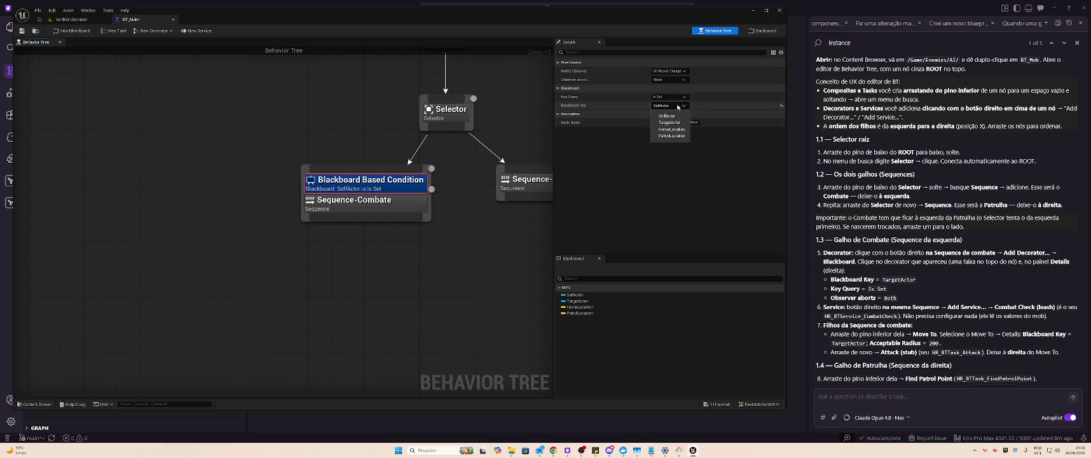
{"action": "left_click", "coordinate": [669, 122]}
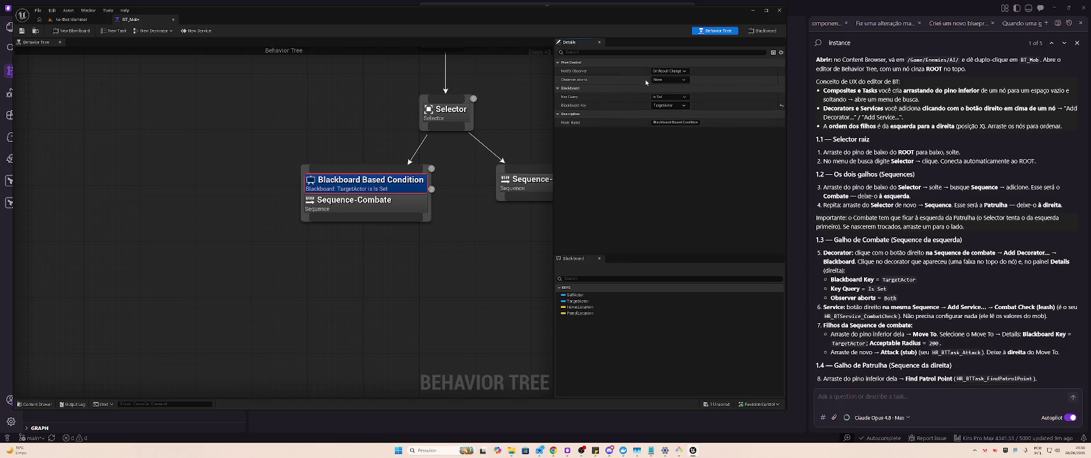
{"action": "left_click", "coordinate": [672, 80]}
{"action": "left_click", "coordinate": [667, 113]}
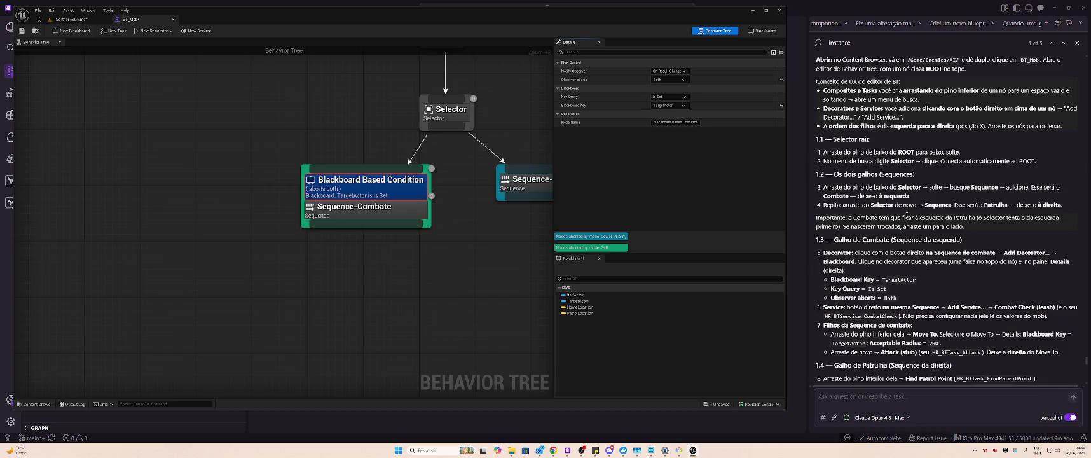
{"action": "scroll", "coordinate": [885, 254], "scroll_direction": "down", "scroll_amount": 3}
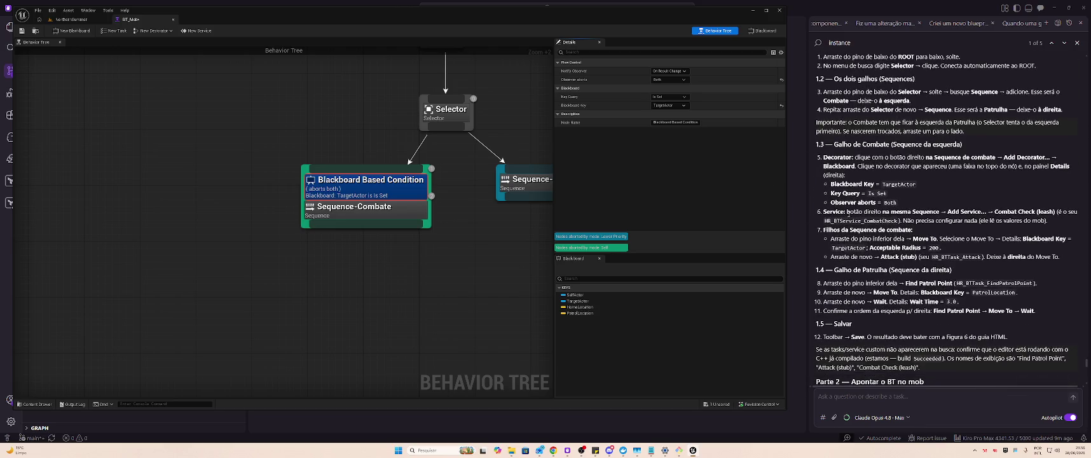
{"action": "left_click_drag", "start_coordinate": [823, 211], "coordinate": [991, 212]}
{"action": "key", "text": "alt+Tab"}
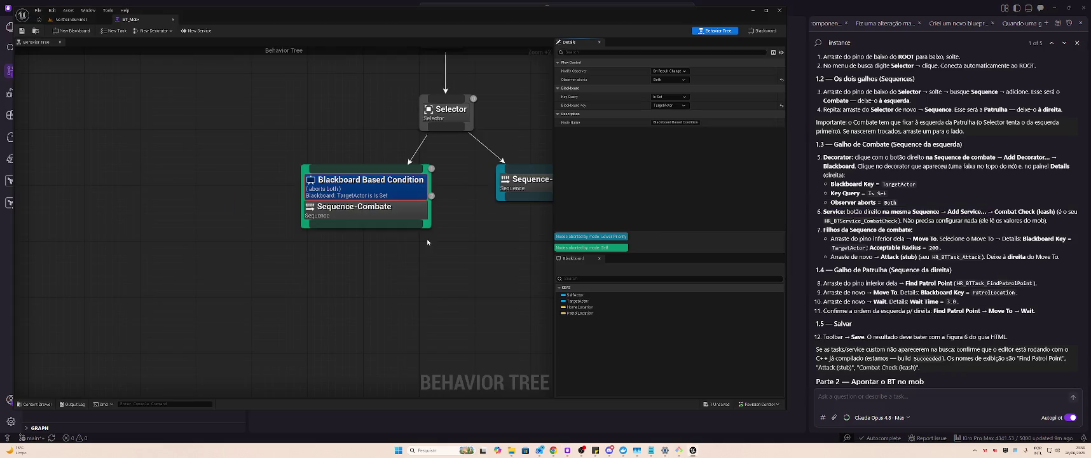
{"action": "mouse_move", "coordinate": [435, 235]}
{"action": "left_mouse_down"}
{"action": "mouse_move", "coordinate": [113, 211]}
{"action": "mouse_move", "coordinate": [264, 216]}
{"action": "mouse_move", "coordinate": [282, 234]}
{"action": "left_mouse_up"}
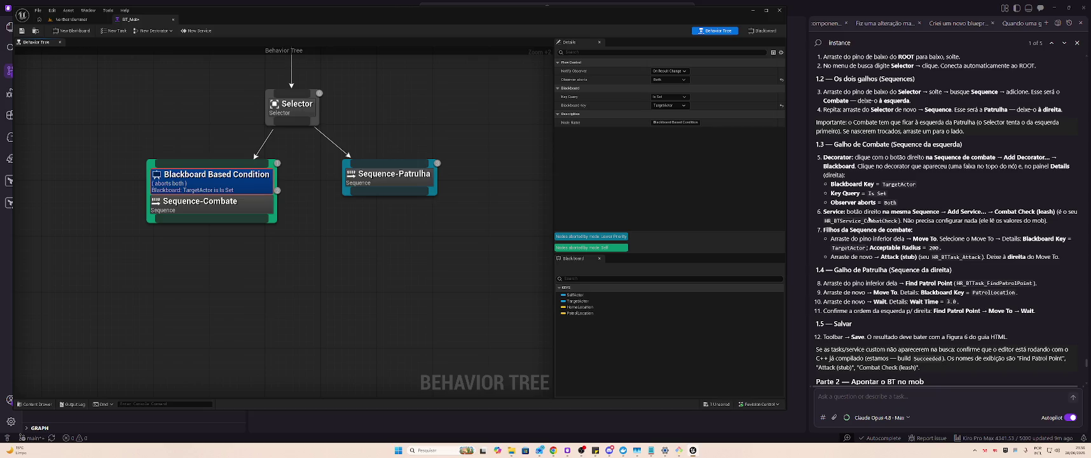
{"action": "mouse_move", "coordinate": [290, 164]}
{"action": "left_mouse_down"}
{"action": "mouse_move", "coordinate": [311, 182]}
{"action": "mouse_move", "coordinate": [254, 240]}
{"action": "mouse_move", "coordinate": [127, 209]}
{"action": "mouse_move", "coordinate": [265, 213]}
{"action": "mouse_move", "coordinate": [267, 175]}
{"action": "left_mouse_up"}
{"action": "left_click", "coordinate": [176, 217]}
{"action": "right_click", "coordinate": [176, 217]}
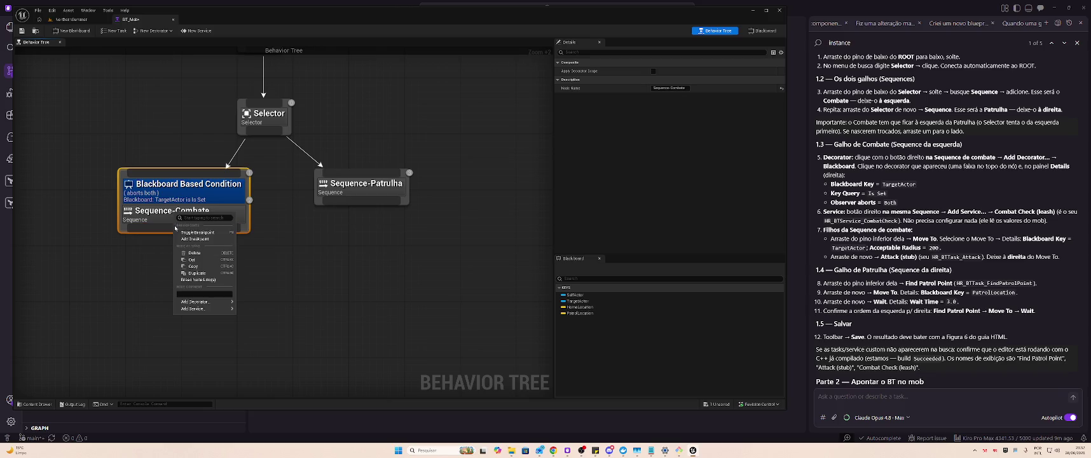
Dismiss Sequence-Combate's Add Service menu and switch to the NorthernSummer level editor.
{"action": "mouse_move", "coordinate": [207, 309]}
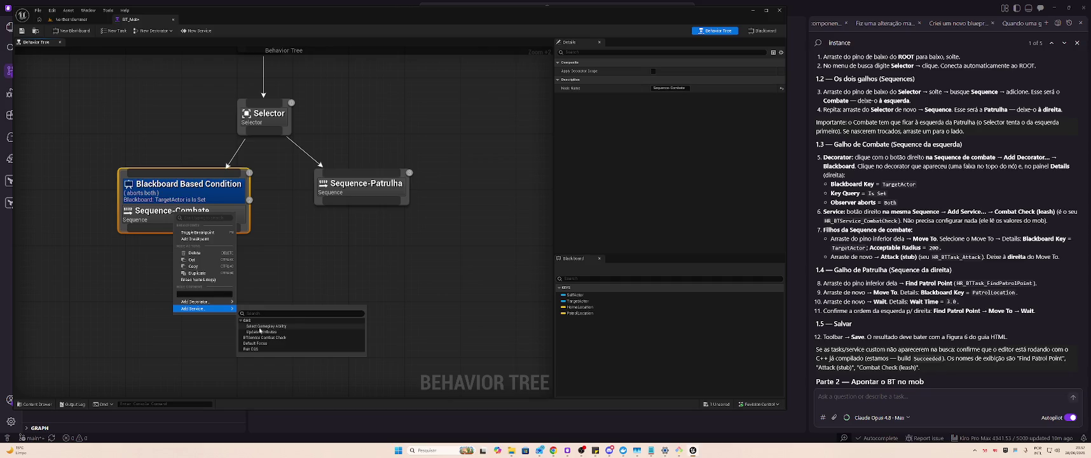
{"action": "left_click", "coordinate": [190, 325]}
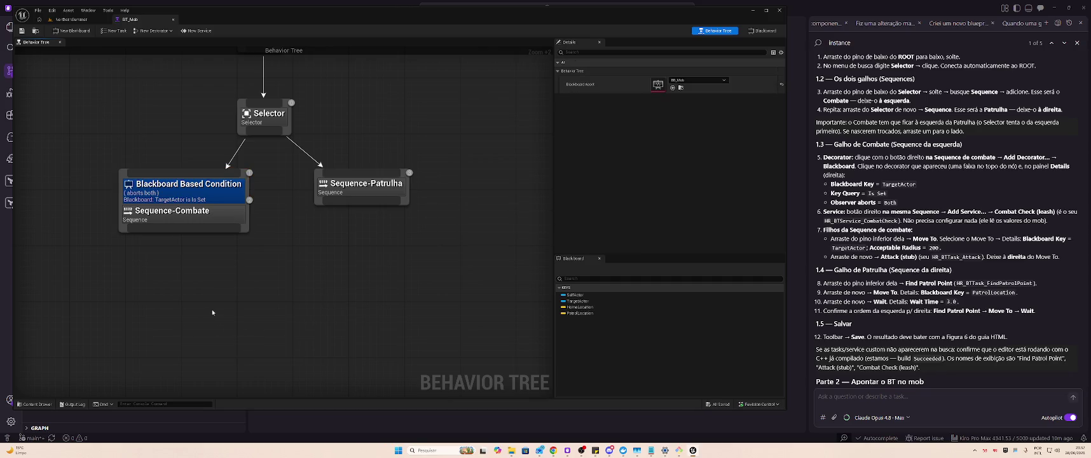
{"action": "left_click", "coordinate": [71, 19]}
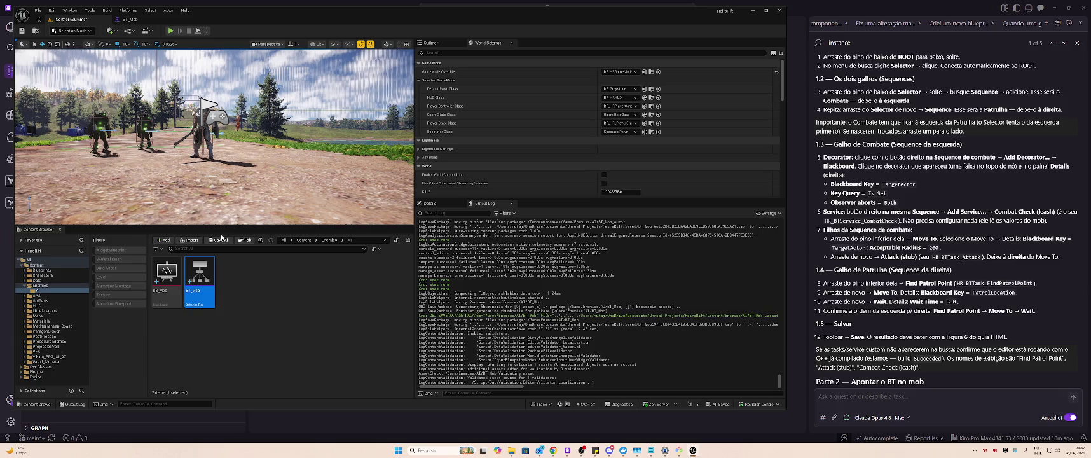
Look over HR_BTService_CombatCheck.h and HR_BTService_CombatCheck.cpp in Kiro.
{"action": "key", "text": "alt+Tab"}
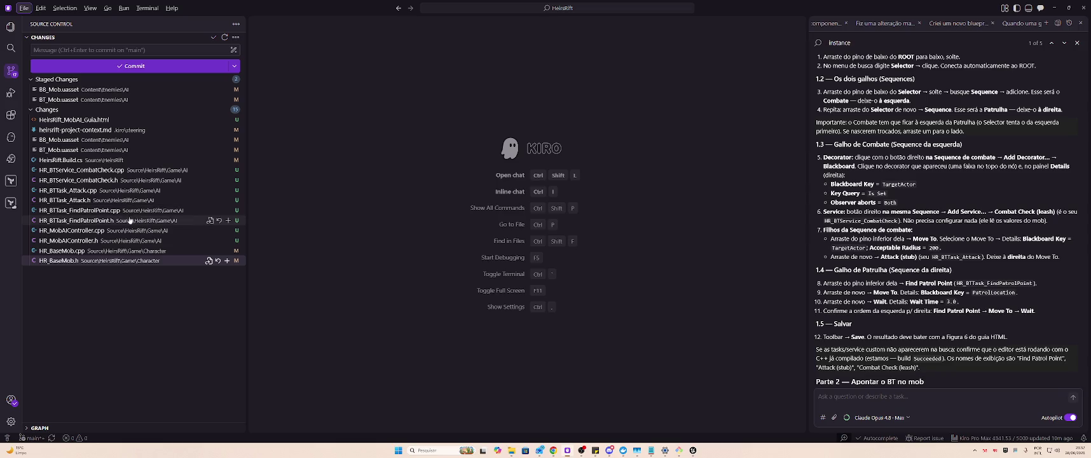
{"action": "left_click", "coordinate": [126, 181]}
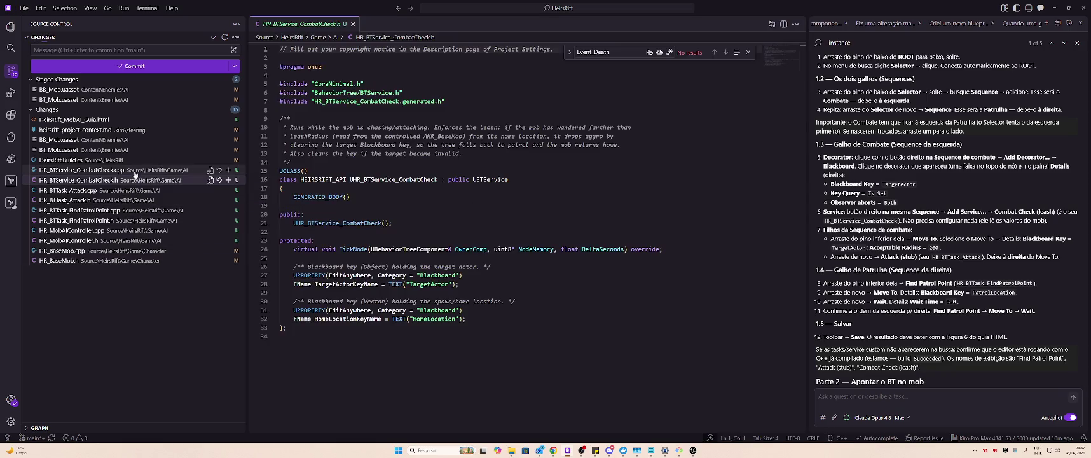
{"action": "left_click", "coordinate": [134, 172]}
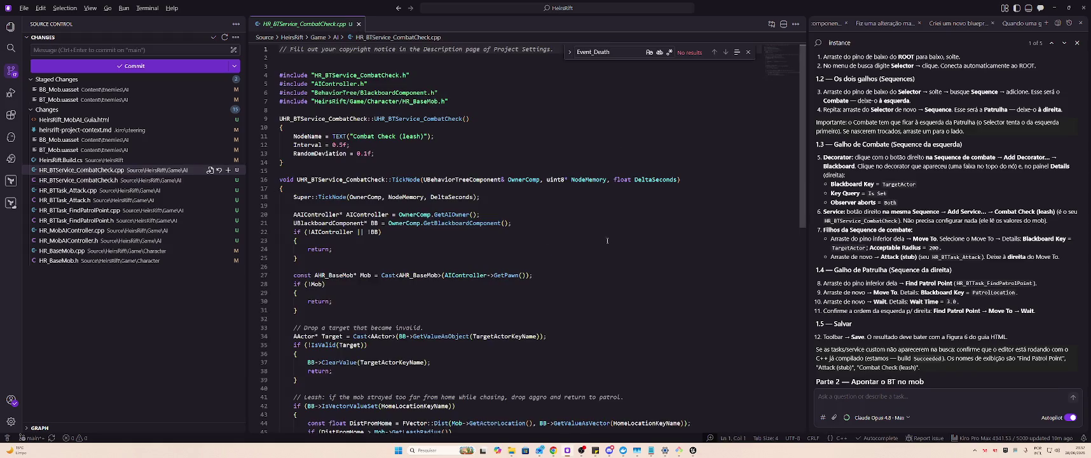
Open BT_Mob and add the Combat Check (leash) service to Sequence-Combate.
{"action": "key", "text": "alt+Tab"}
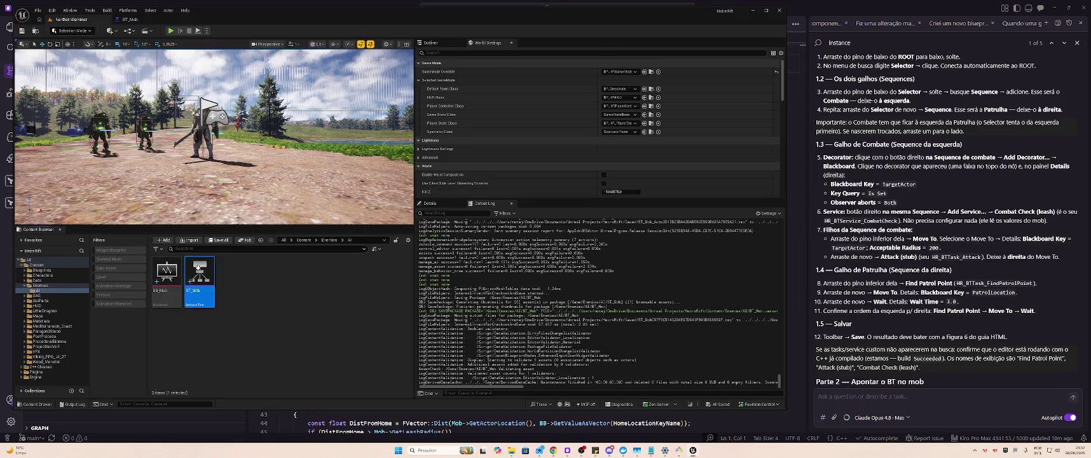
{"action": "double_click", "coordinate": [199, 272]}
{"action": "left_click", "coordinate": [178, 216]}
{"action": "right_click", "coordinate": [178, 217]}
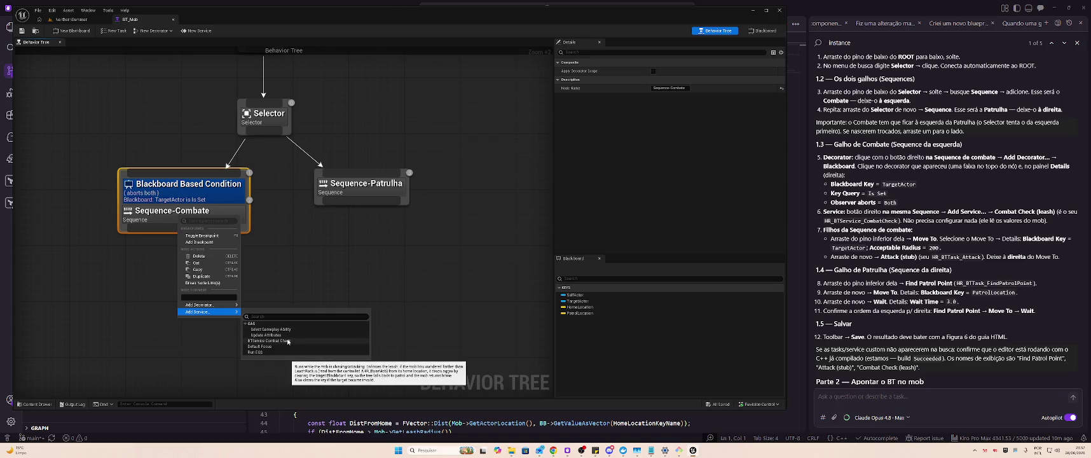
{"action": "left_click", "coordinate": [288, 341]}
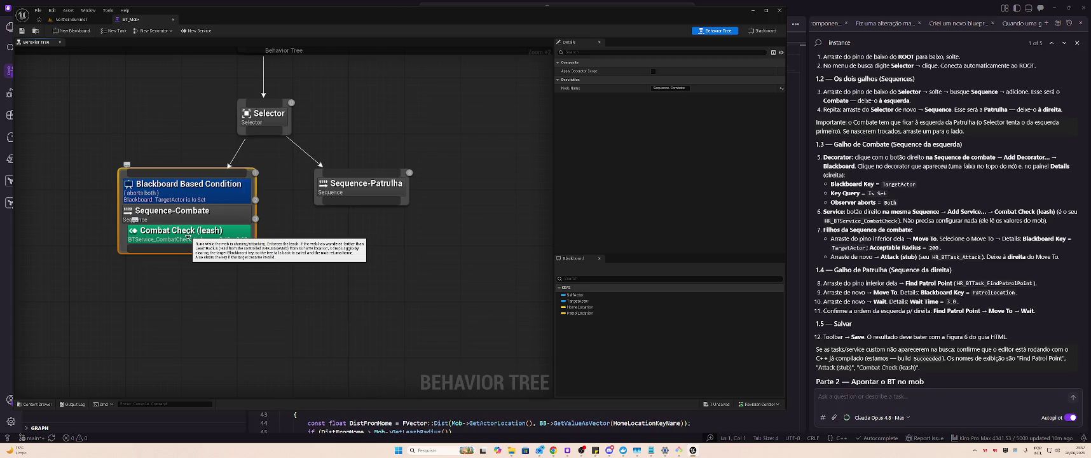
{"action": "key", "text": "alt+Tab"}
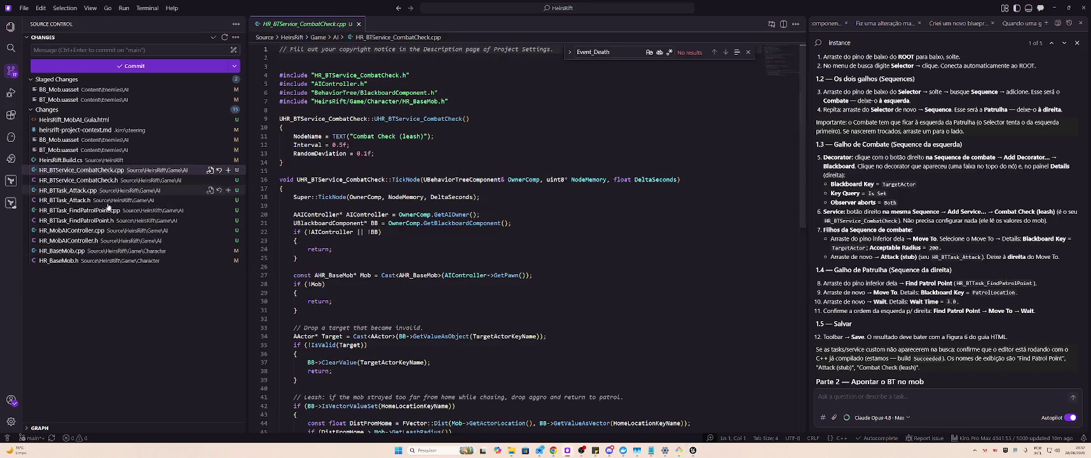
Read through HR_BTService_CombatCheck.h and .cpp in Kiro, then return to Unreal.
{"action": "left_click", "coordinate": [107, 181]}
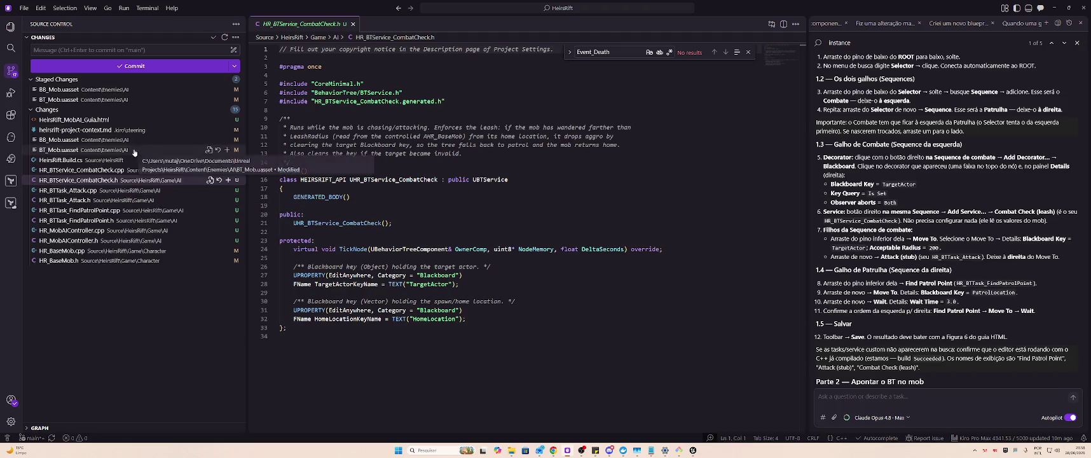
{"action": "left_click", "coordinate": [97, 172]}
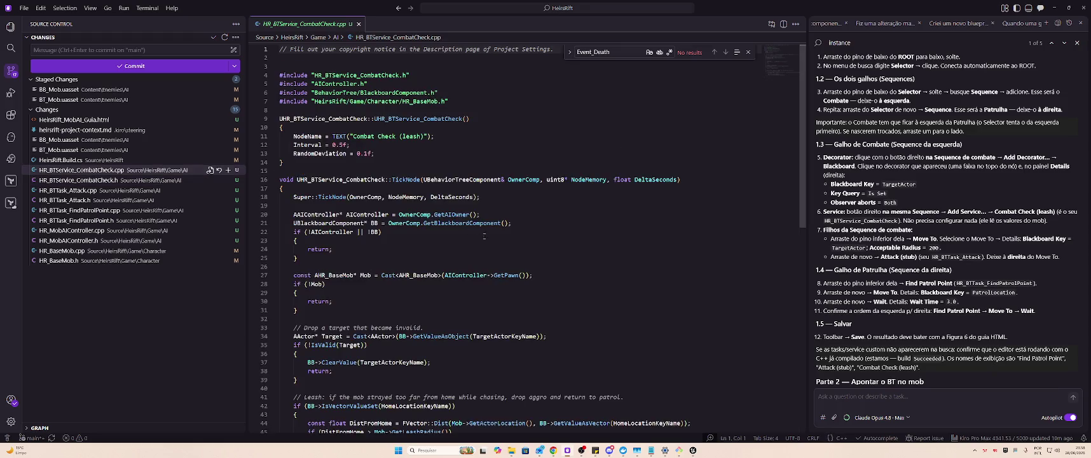
{"action": "scroll", "coordinate": [472, 243], "scroll_direction": "down", "scroll_amount": 10}
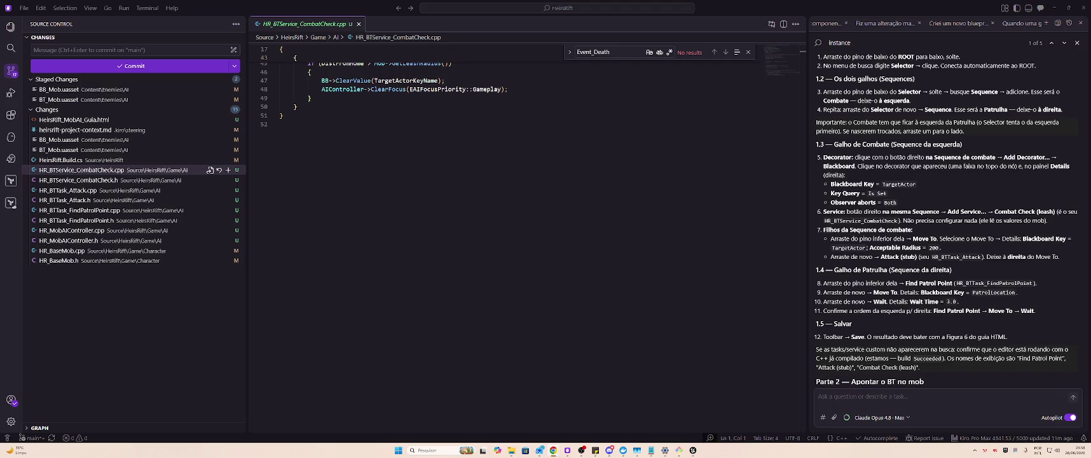
{"action": "left_click", "coordinate": [557, 124]}
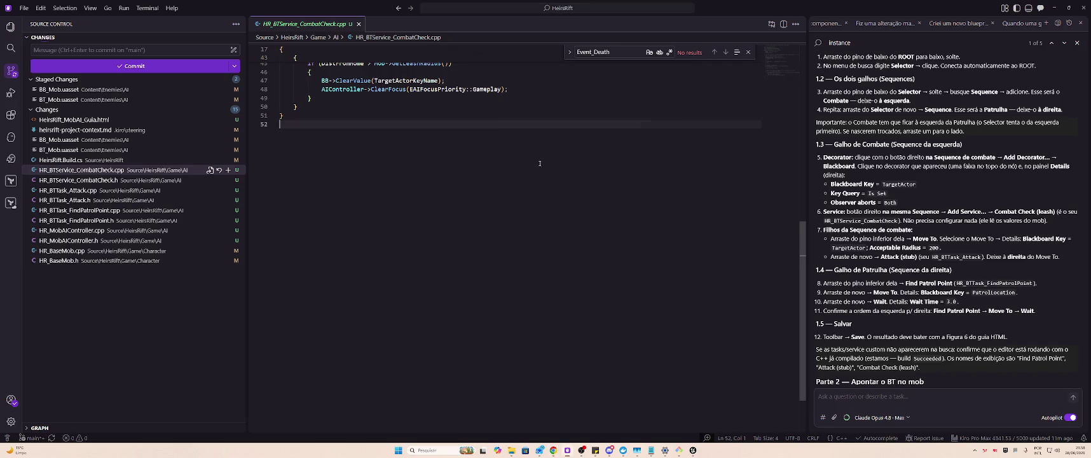
{"action": "scroll", "coordinate": [557, 147], "scroll_direction": "up", "scroll_amount": 5}
{"action": "scroll", "coordinate": [557, 146], "scroll_direction": "up", "scroll_amount": 8}
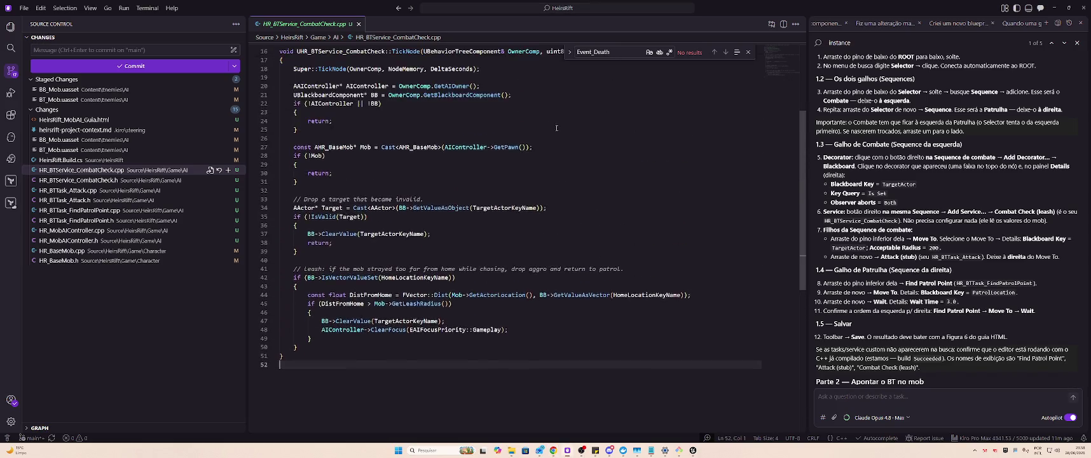
{"action": "key", "text": "alt+Tab"}
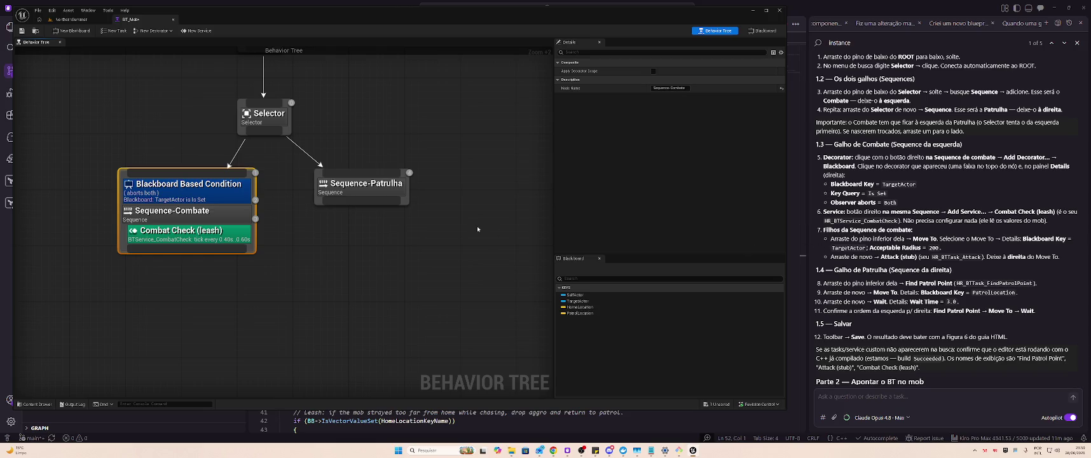
Add a Move To task beneath Sequence-Combate and inspect its Blackboard Key options.
{"action": "left_click_drag", "start_coordinate": [134, 250], "coordinate": [134, 280]}
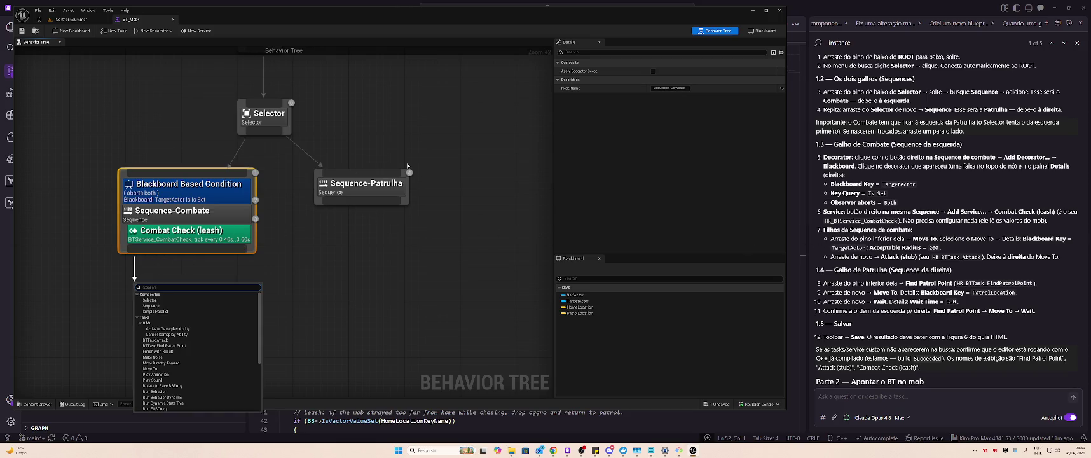
{"action": "type", "text": "move to"}
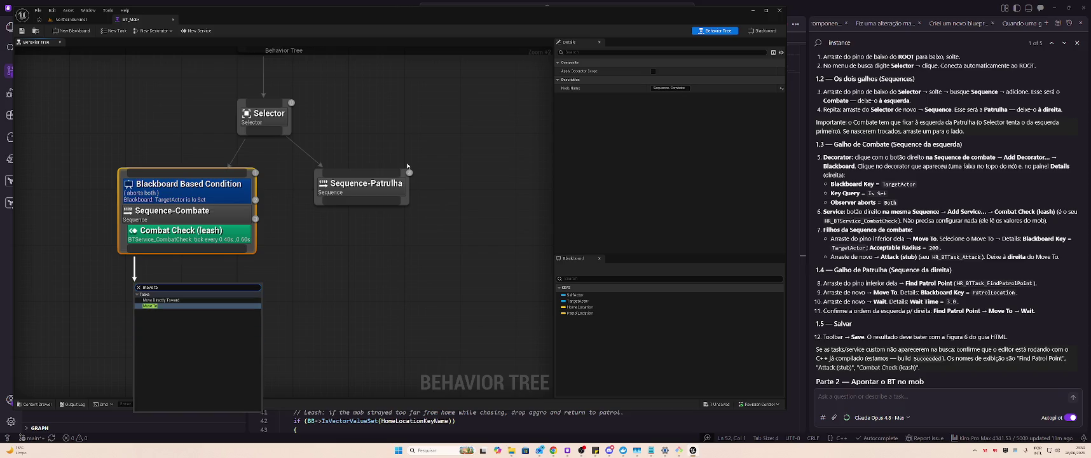
{"action": "key", "text": "Return"}
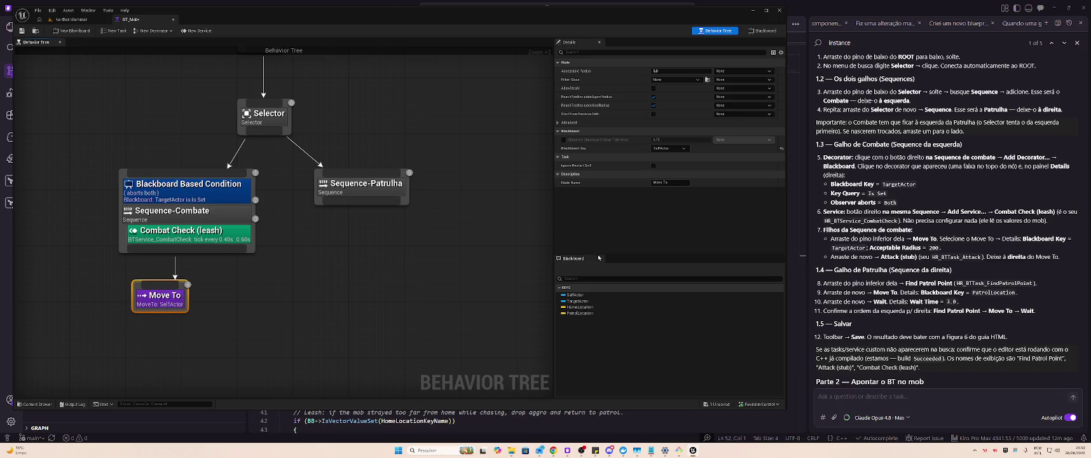
{"action": "left_click", "coordinate": [674, 149]}
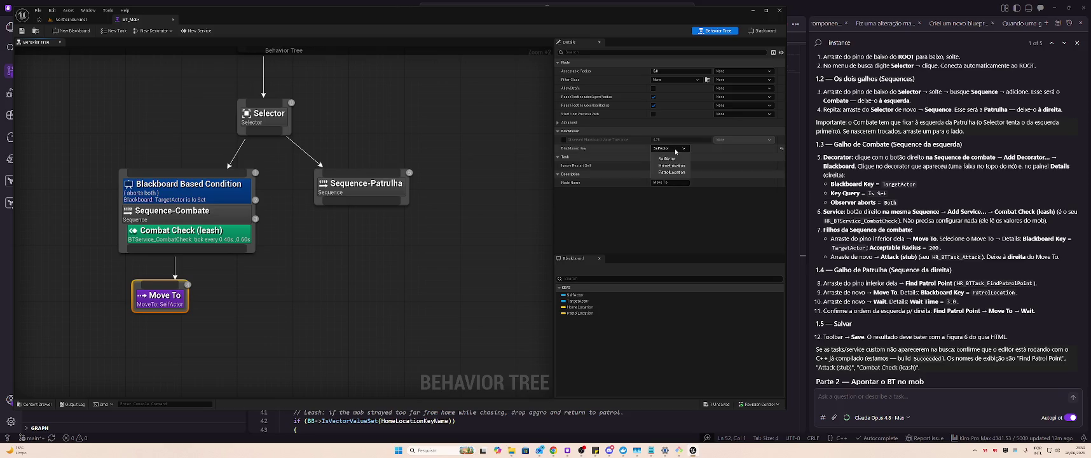
{"action": "left_click", "coordinate": [675, 150]}
{"action": "left_click", "coordinate": [675, 151]}
{"action": "left_click", "coordinate": [667, 158]}
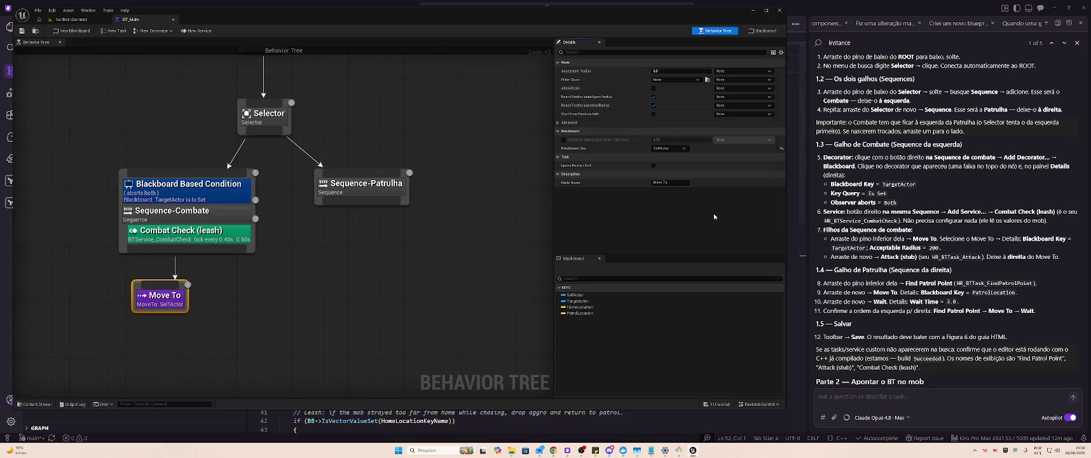
Recheck the Move To key list, including advanced options; TargetActor is missing, SelfActor stays.
{"action": "left_click", "coordinate": [677, 149]}
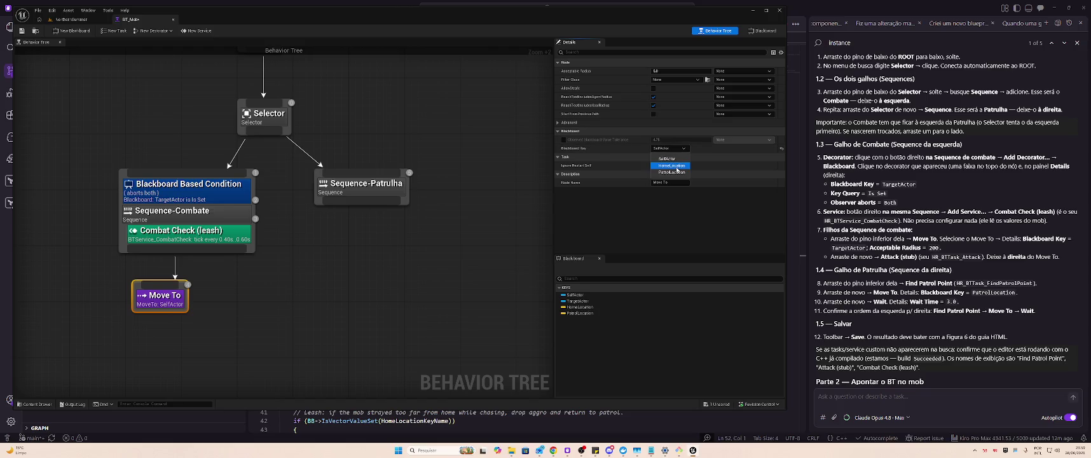
{"action": "key", "text": "Escape"}
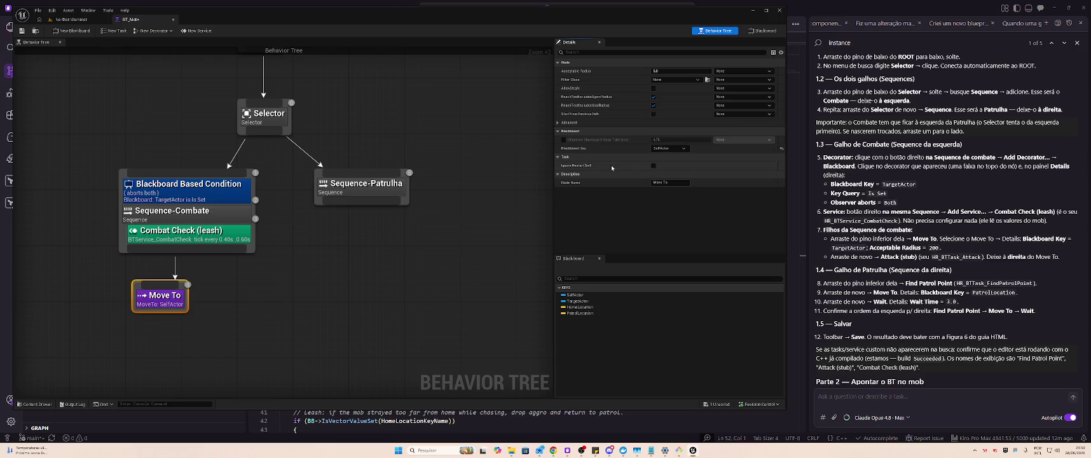
{"action": "left_click", "coordinate": [562, 124]}
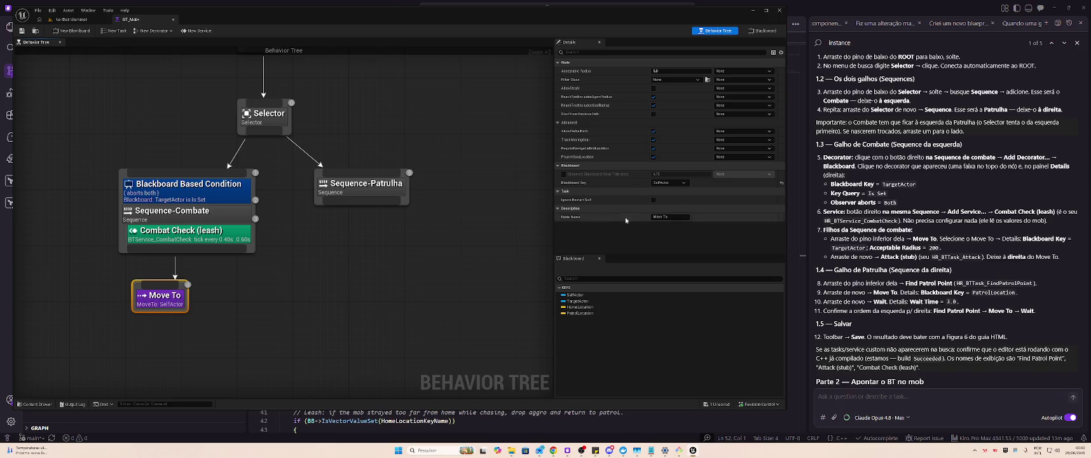
{"action": "left_click", "coordinate": [669, 184]}
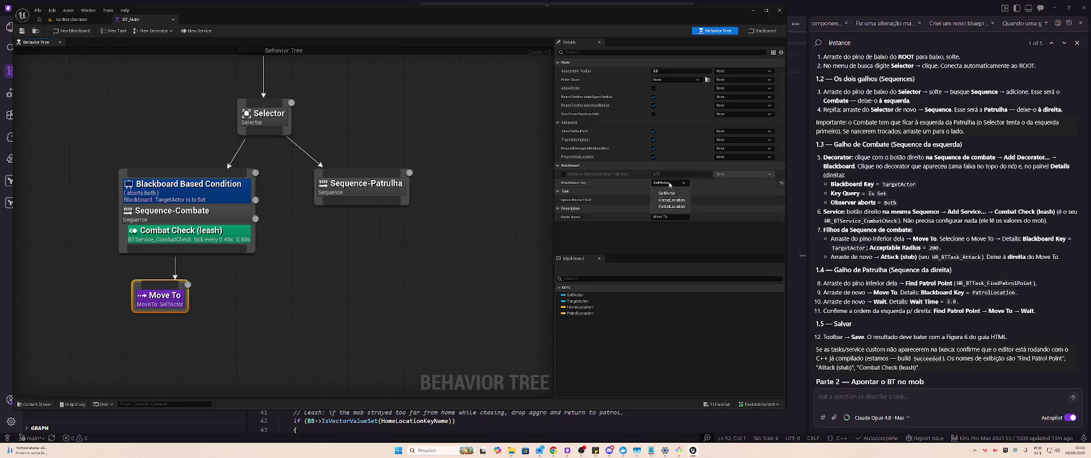
{"action": "left_click", "coordinate": [669, 184]}
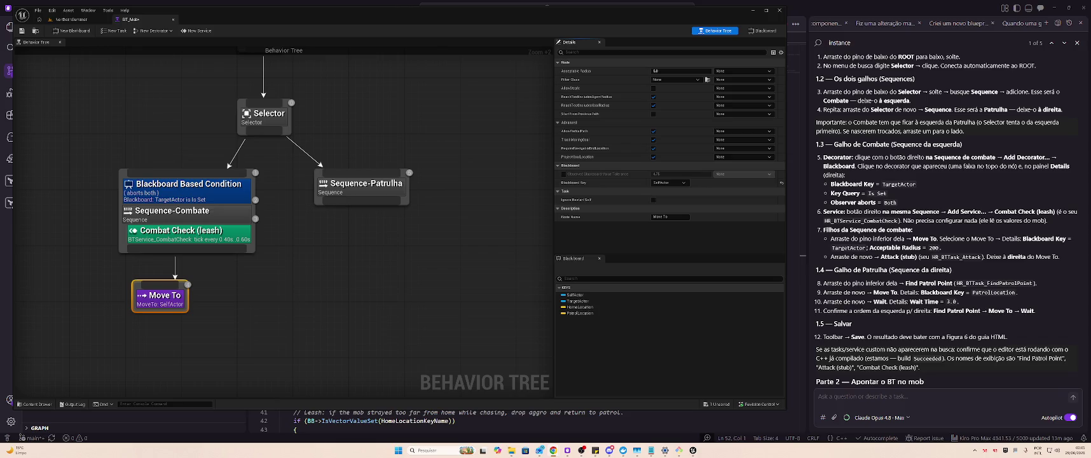
{"action": "mouse_move", "coordinate": [281, 282]}
{"action": "left_mouse_down"}
{"action": "mouse_move", "coordinate": [290, 258]}
{"action": "mouse_move", "coordinate": [274, 202]}
{"action": "left_mouse_up"}
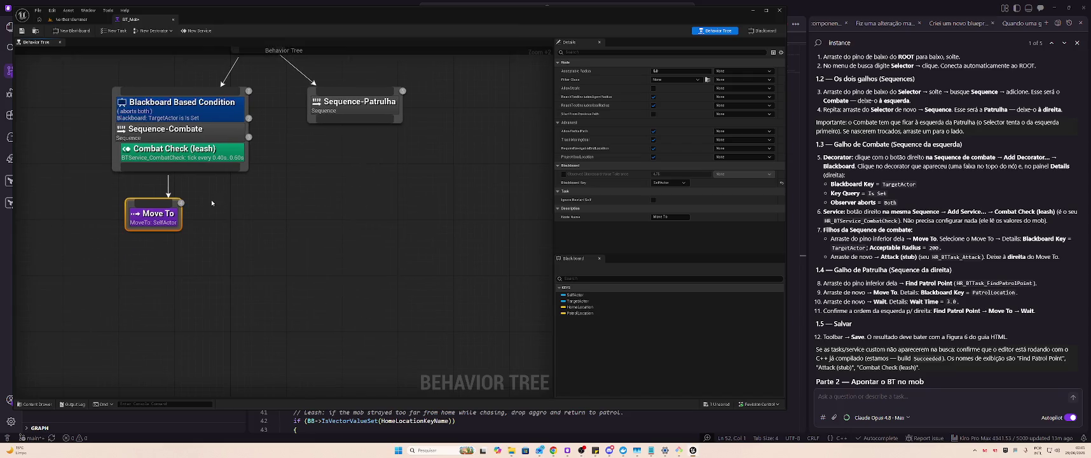
{"action": "left_click", "coordinate": [674, 183]}
{"action": "left_click", "coordinate": [675, 184]}
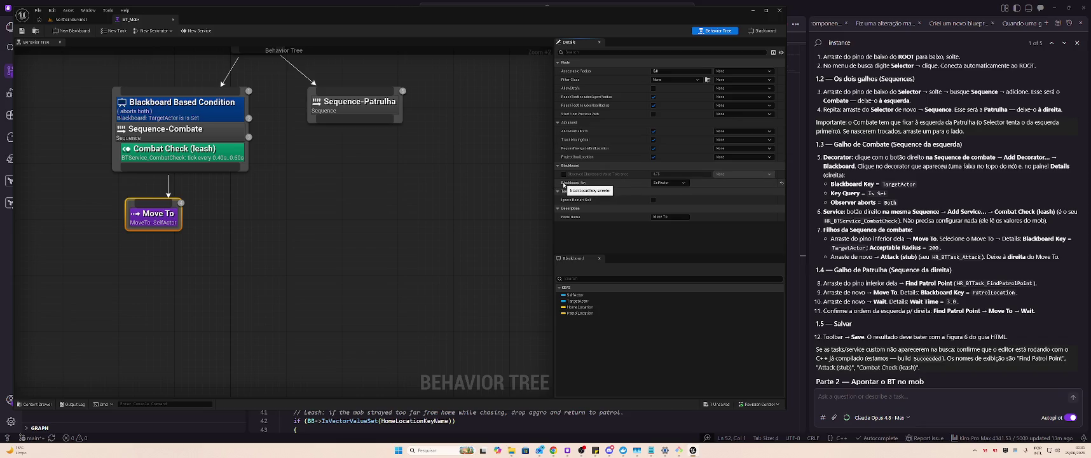
{"action": "left_click", "coordinate": [863, 397]}
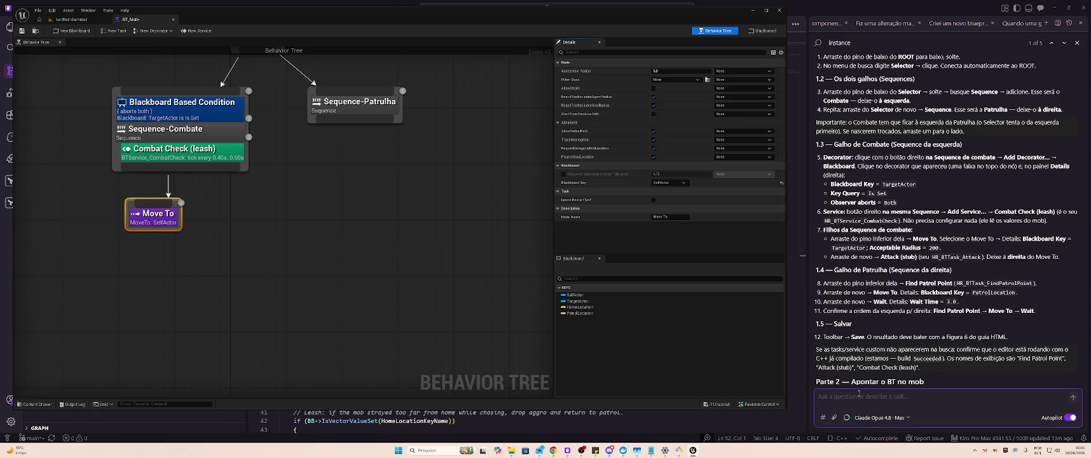
Draft a Kiro message saying item 7's combat sequence children lack a TargetActor Blackboard Key option.
{"action": "left_click", "coordinate": [858, 394]}
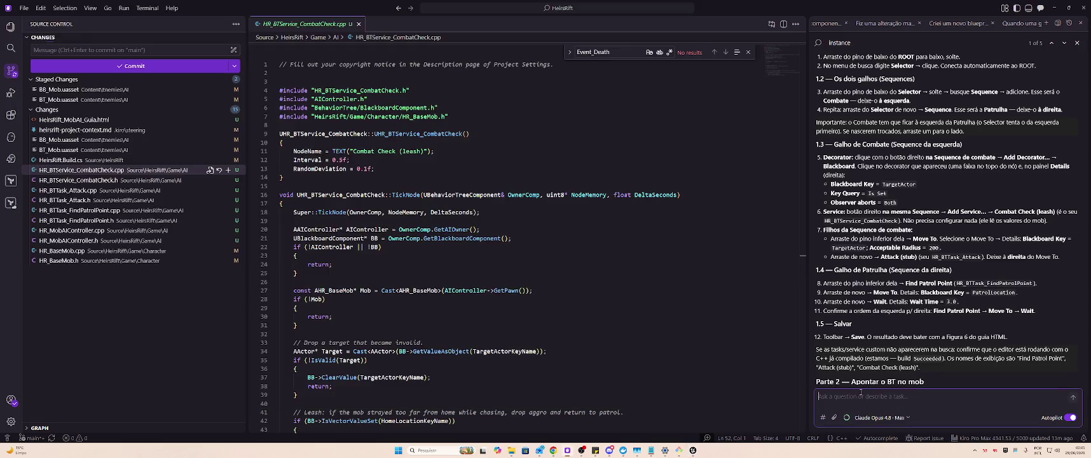
{"action": "type", "text": "no Item 5. Deco"}
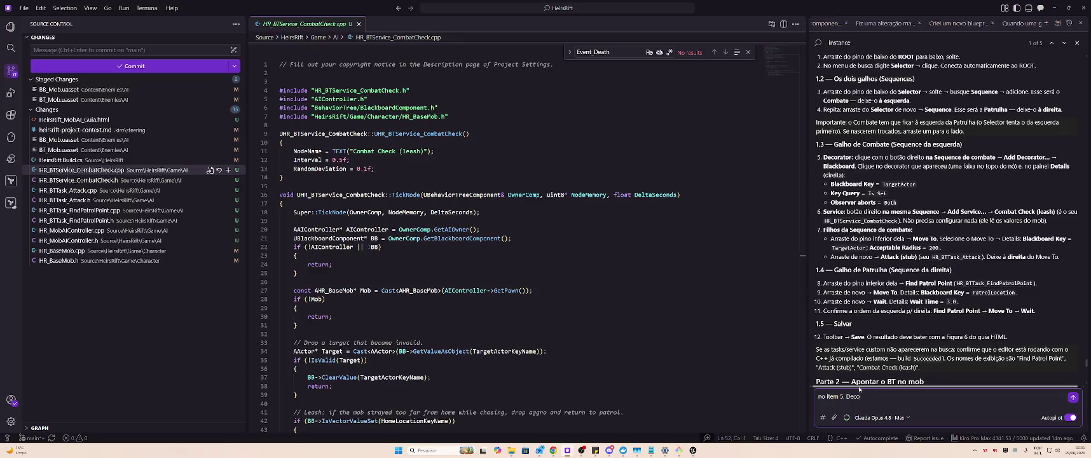
{"action": "type", "text": "rator não tem a"}
{"action": "key", "text": "Delete"}
{"action": "type", "text": "7"}
{"action": "double_click", "coordinate": [859, 389]}
{"action": "type", "text": "Filhos da senão"}
{"action": "type", "text": "quence de combat"}
{"action": "type", "text": "e"}
{"action": "key", "text": "End"}
{"action": "type", "text": "opção TargetActor e"}
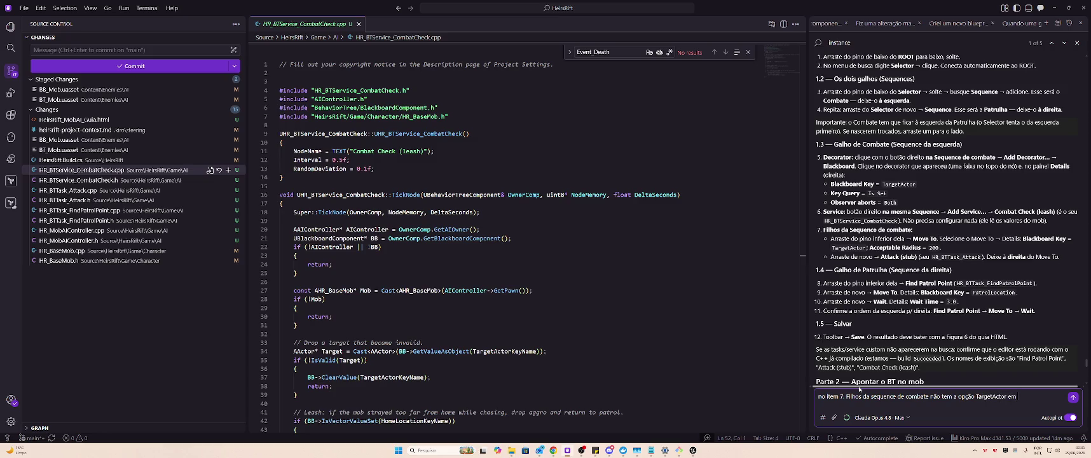
{"action": "key", "text": "BackSpace"}
{"action": "key", "text": "BackSpace"}
{"action": "key", "text": "BackSpace"}
{"action": "type", "text": "Blackb"}
{"action": "type", "text": "oard Key,"}
Recheck the decorator's TargetActor key and the Move To key list in Unreal.
{"action": "key", "text": "alt+Tab"}
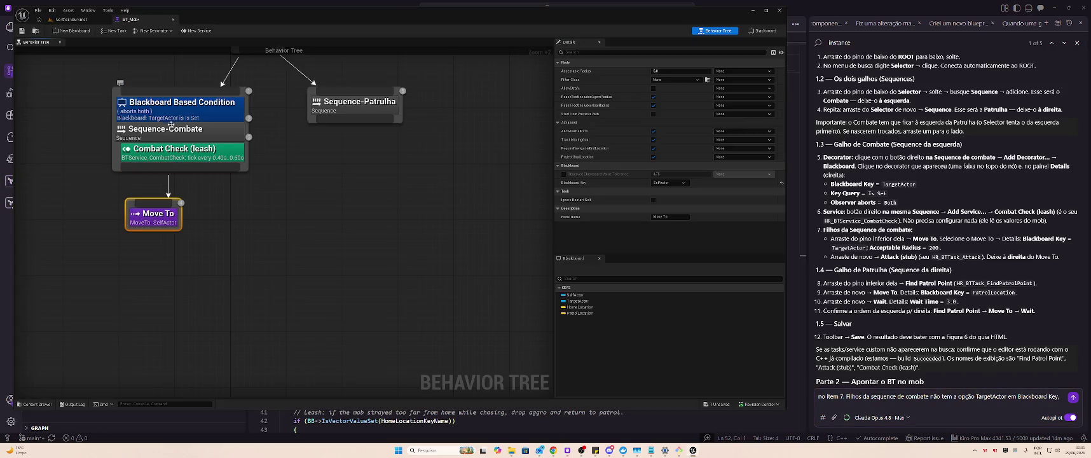
{"action": "left_click", "coordinate": [177, 112]}
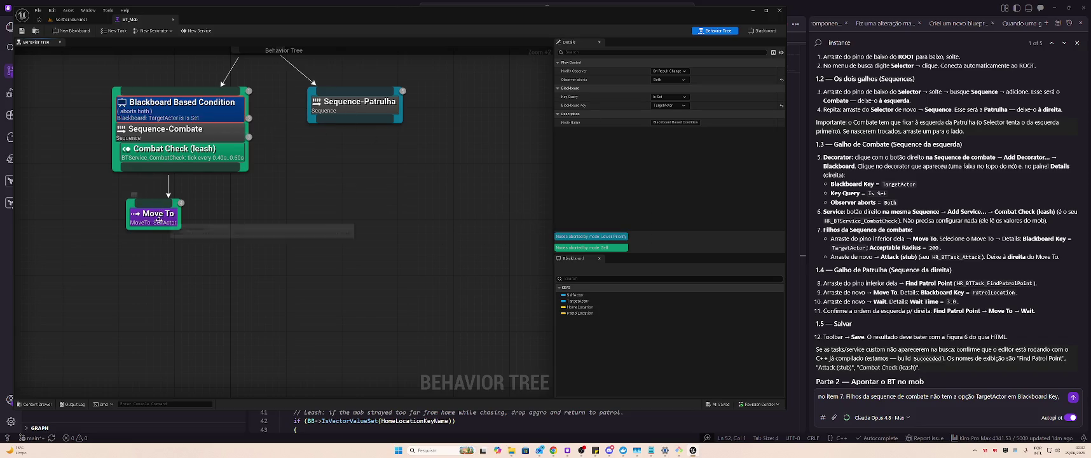
{"action": "left_click", "coordinate": [158, 220]}
{"action": "left_click", "coordinate": [670, 182]}
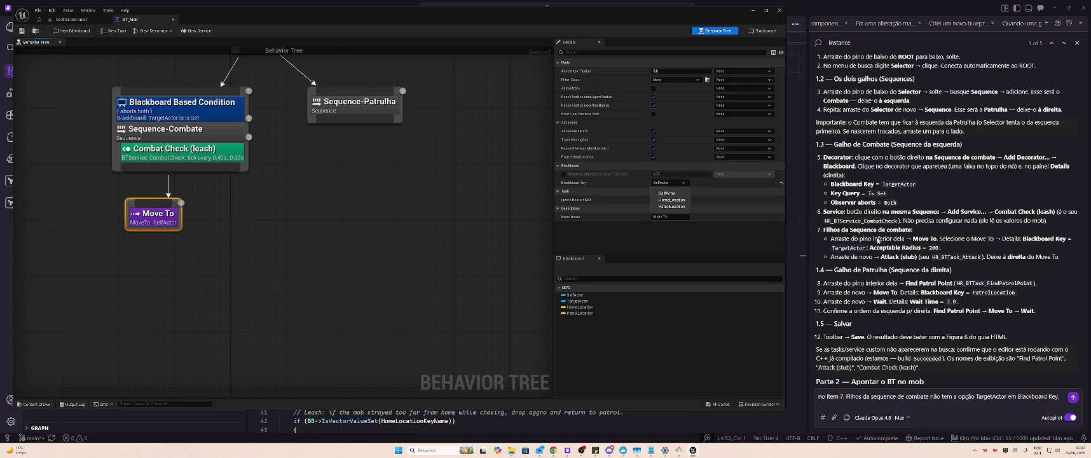
Finish the message listing only SelfActor, HomeLocation, PatrolLocation as options, and send it.
{"action": "left_click", "coordinate": [1017, 396]}
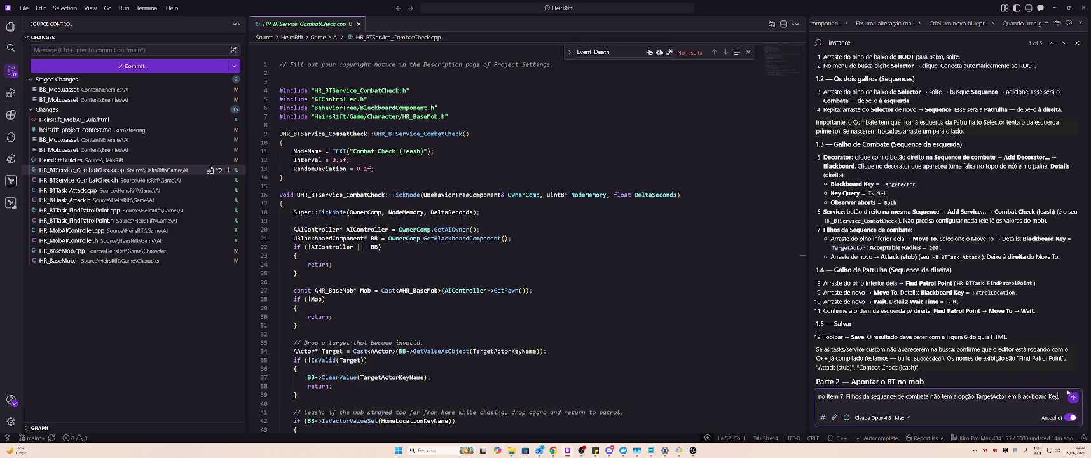
{"action": "type", "text": "tem as op"}
{"action": "key", "text": "BackSpace"}
{"action": "key", "text": "BackSpace"}
{"action": "type", "text": "penas as opções SelfAct"}
{"action": "type", "text": "or, HomeLocation,"}
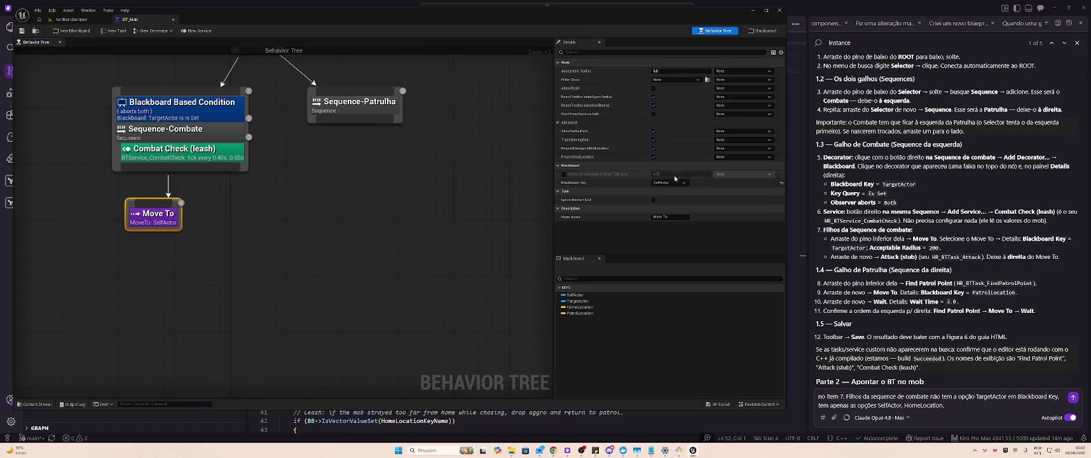
{"action": "left_click", "coordinate": [675, 183]}
{"action": "left_click", "coordinate": [955, 378]}
{"action": "type", "text": "PatrolLocation"}
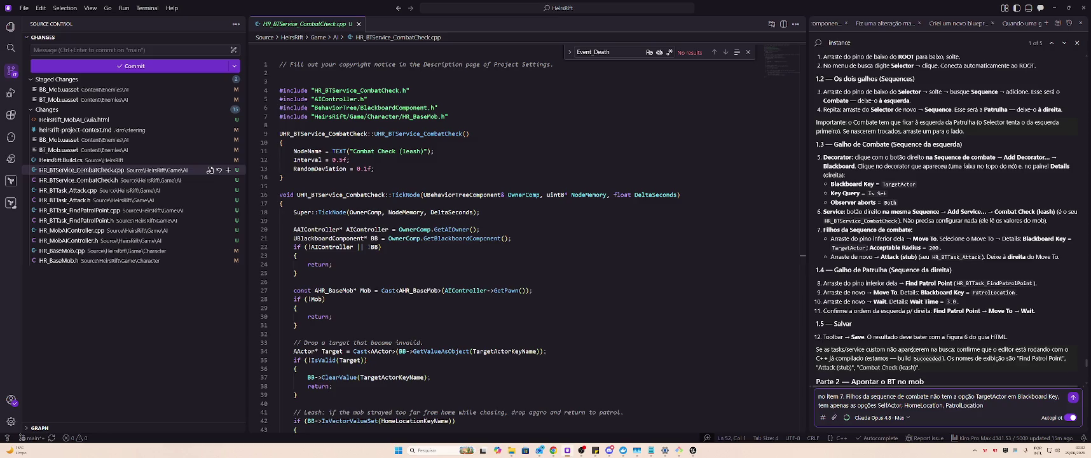
{"action": "key", "text": "Return"}
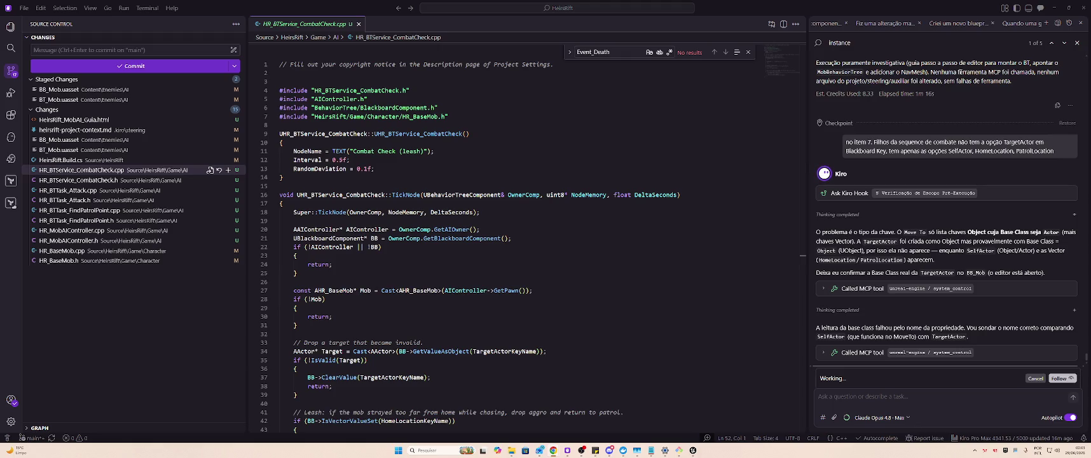
Let the assistant diagnose TargetActor's Object base class in BB_Mob, then switch to the browser.
{"action": "left_click", "coordinate": [890, 396]}
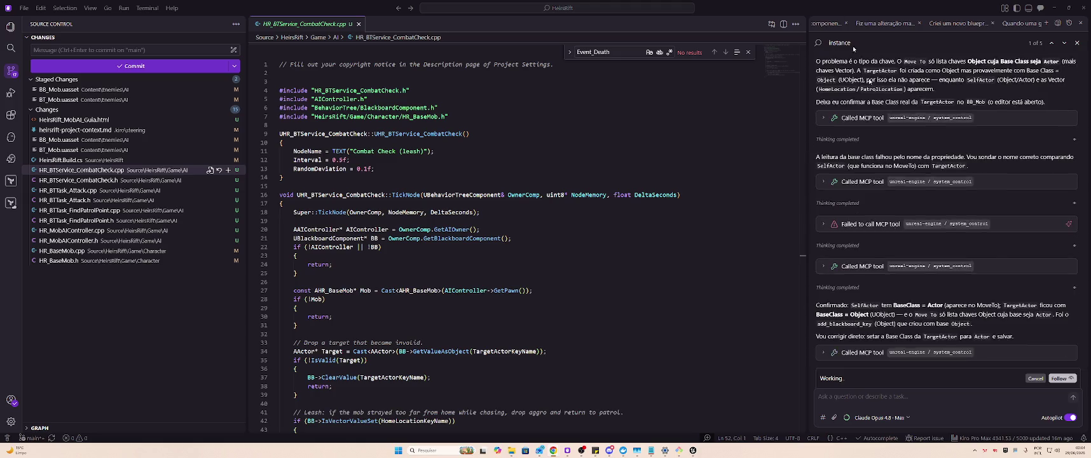
{"action": "key", "text": "alt+Tab"}
Search Google Images for 'domingo a noite meme' and open the first image in a new tab.
{"action": "type", "text": "domingo a noite mem"}
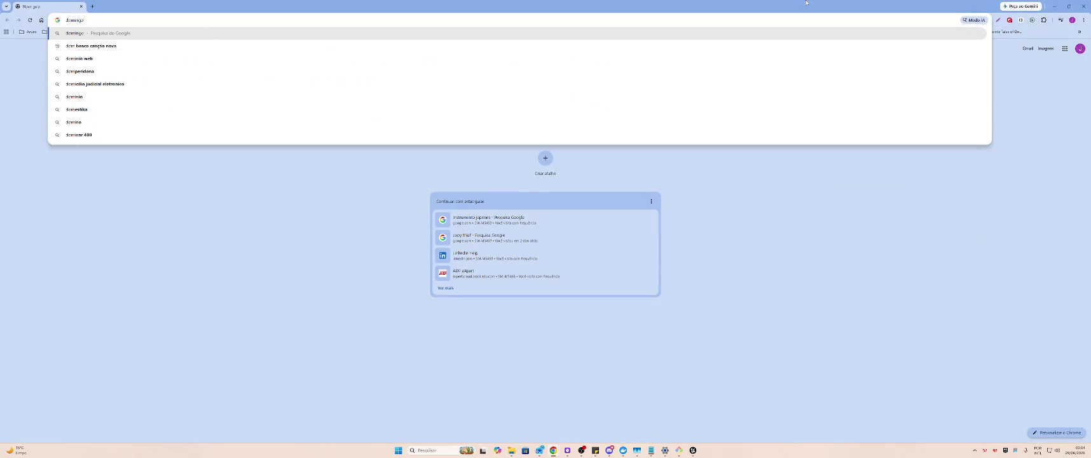
{"action": "key", "text": "Return"}
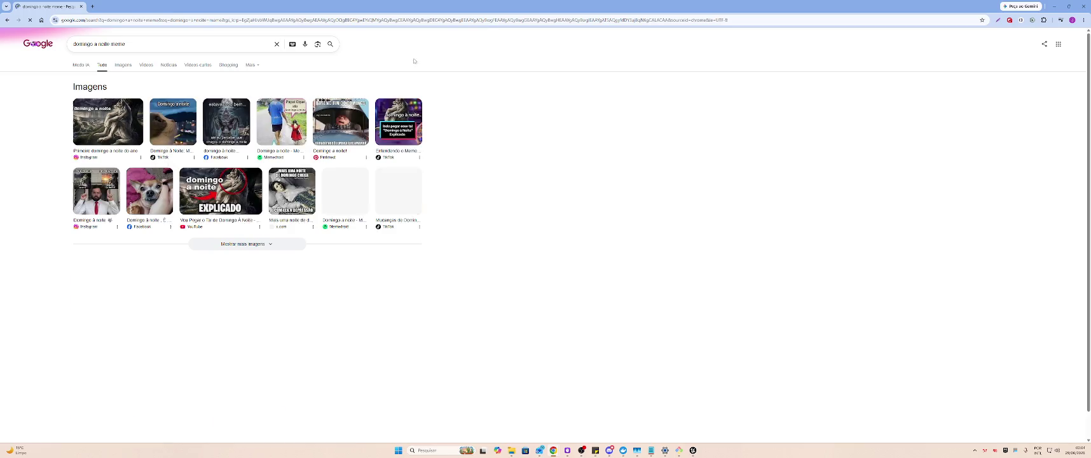
{"action": "left_click", "coordinate": [79, 133]}
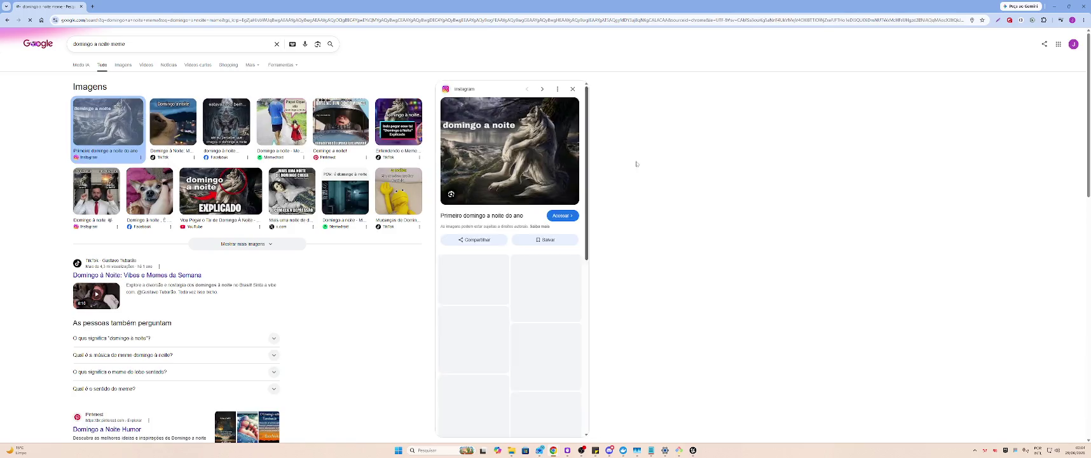
{"action": "right_click", "coordinate": [494, 150]}
{"action": "left_click", "coordinate": [534, 227]}
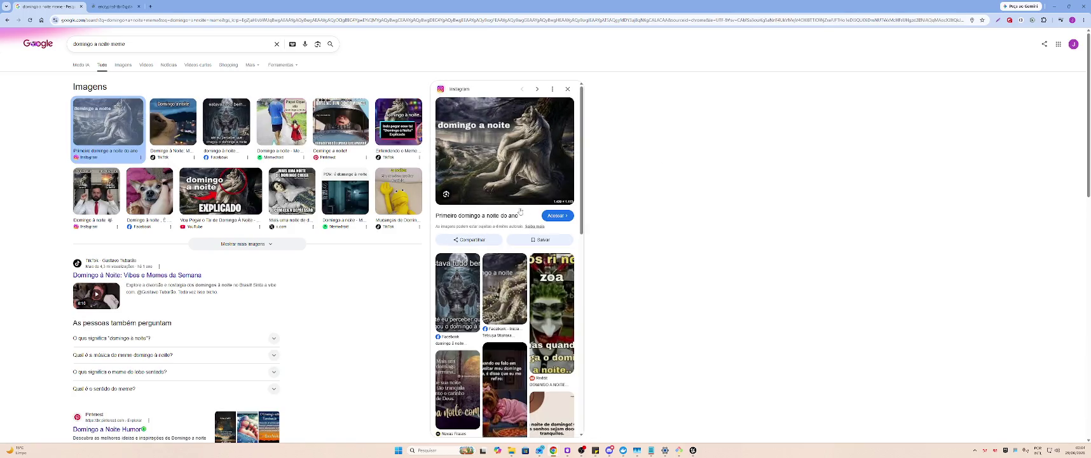
{"action": "left_click", "coordinate": [124, 7]}
{"action": "scroll", "coordinate": [455, 198], "scroll_direction": "up", "scroll_amount": 3}
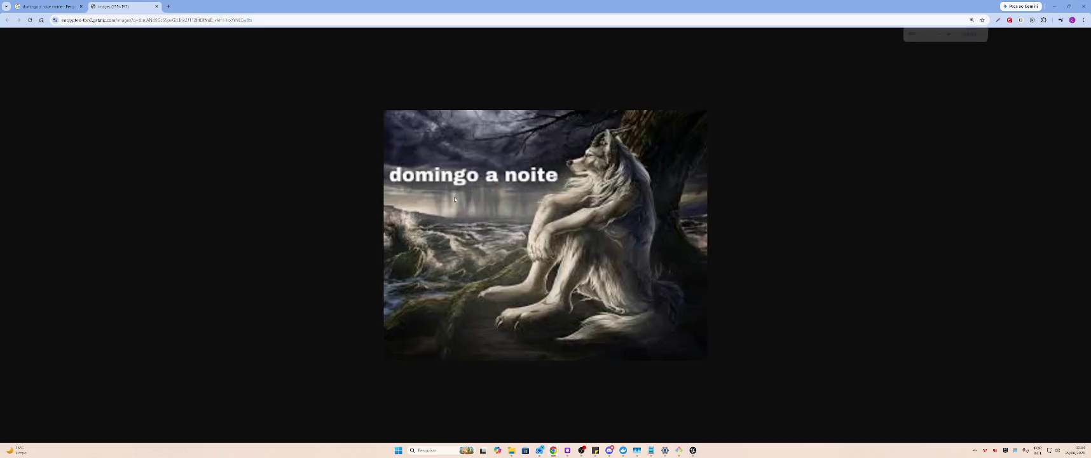
Save the wolf meme image into the OBS folder as '#' and close its tab.
{"action": "right_click", "coordinate": [592, 170]}
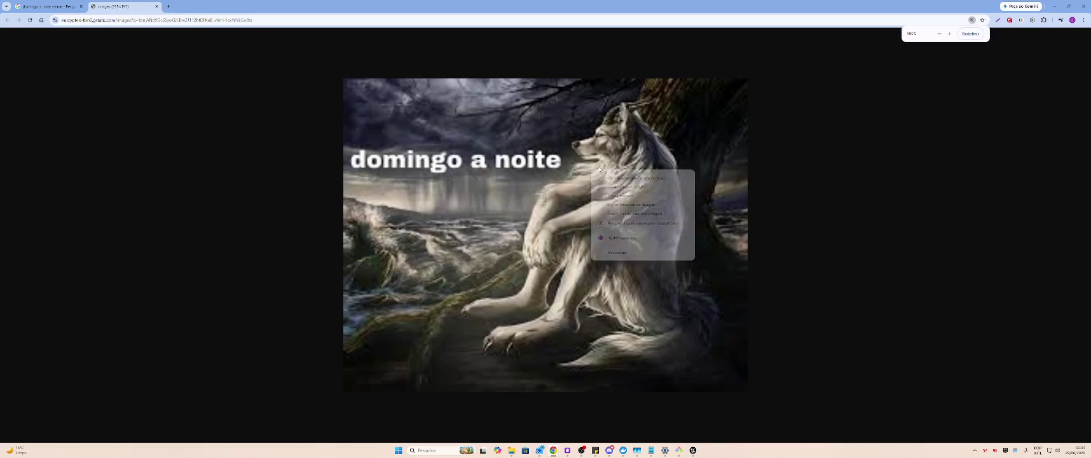
{"action": "left_click", "coordinate": [626, 187]}
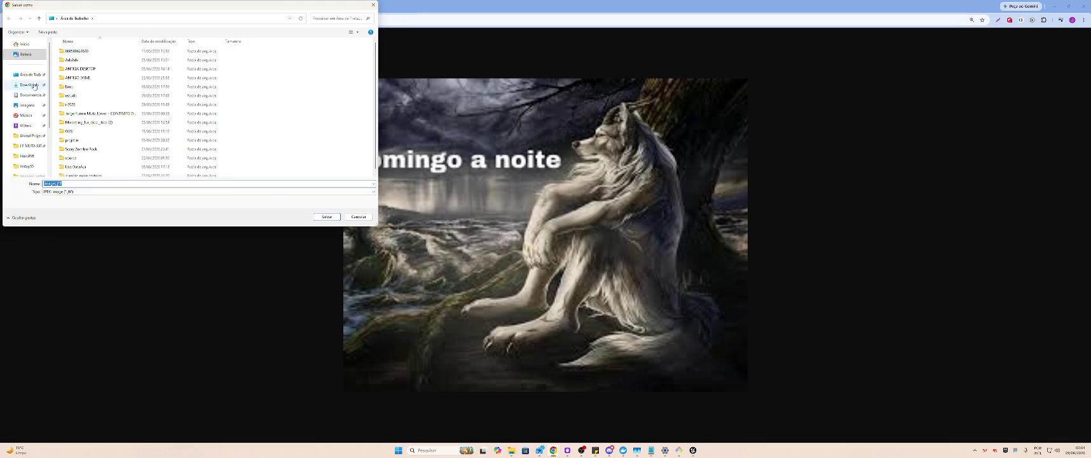
{"action": "double_click", "coordinate": [76, 131]}
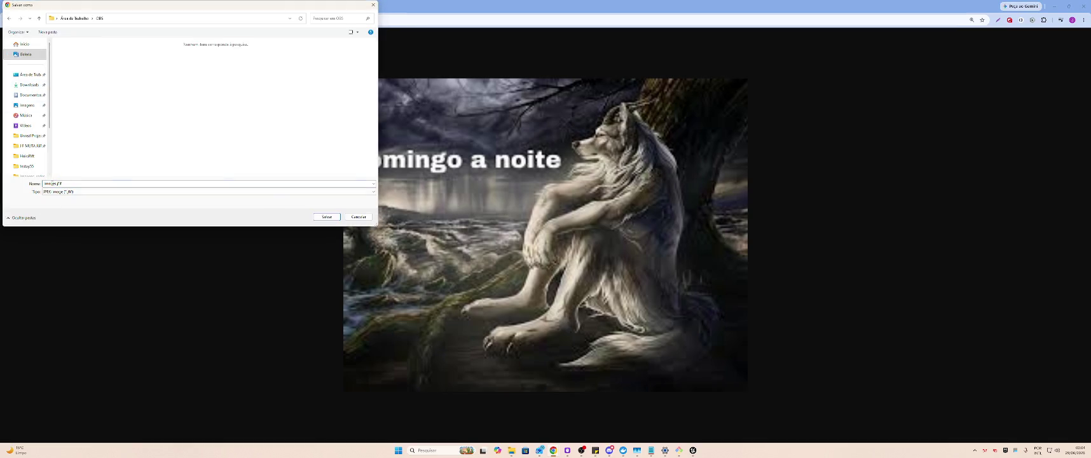
{"action": "left_click", "coordinate": [225, 191]}
{"action": "left_click", "coordinate": [239, 185]}
{"action": "left_click", "coordinate": [239, 184]}
{"action": "type", "text": "#"}
{"action": "key", "text": "Return"}
{"action": "key", "text": "ctrl+w"}
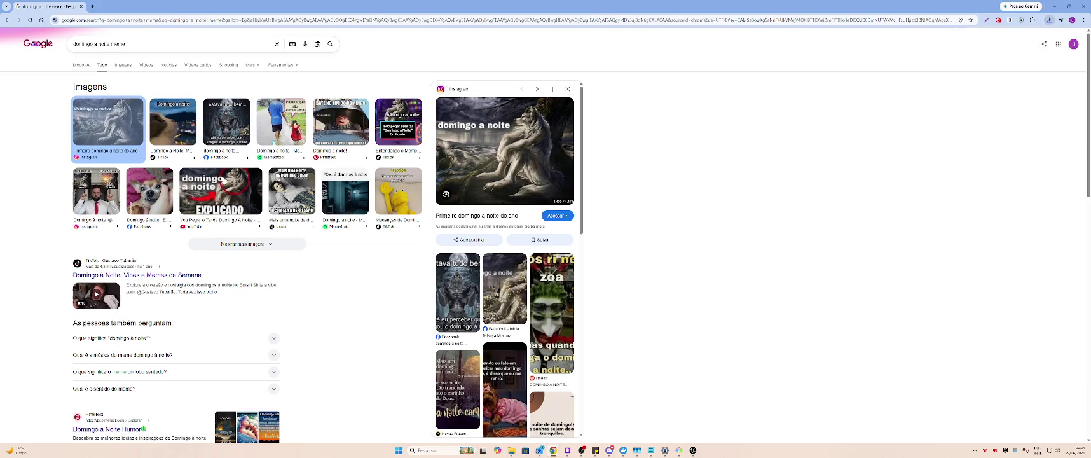
{"action": "key", "text": "alt+Tab"}
{"action": "key", "text": "Tab"}
{"action": "key", "text": "Tab"}
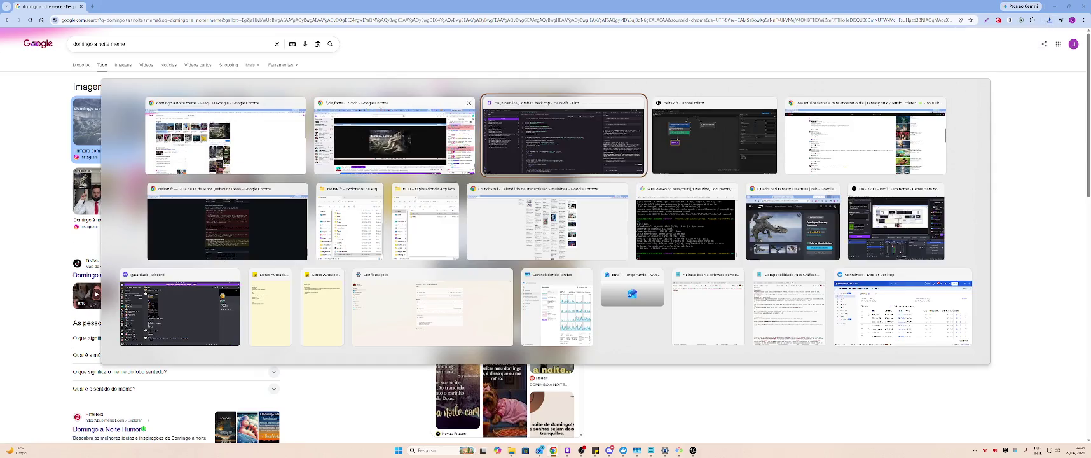
Dismiss the window switcher and later return to Kiro once BB_Mob is fixed.
{"action": "key", "text": "Escape"}
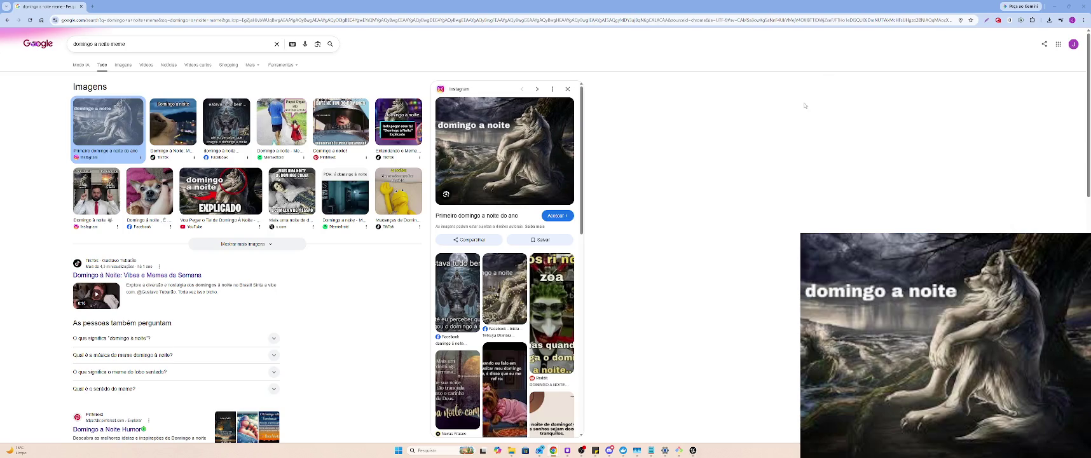
{"action": "key", "text": "alt+Tab"}
{"action": "key", "text": "alt+Tab"}
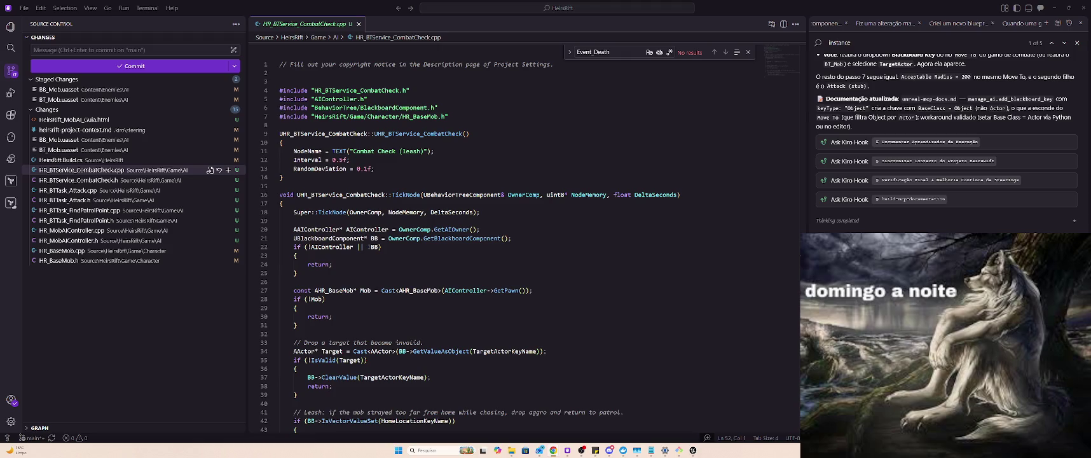
Read the assistant's TargetActor-to-Actor fix summary, then bring Unreal's BT_Mob editor forward.
{"action": "key", "text": "alt+Tab"}
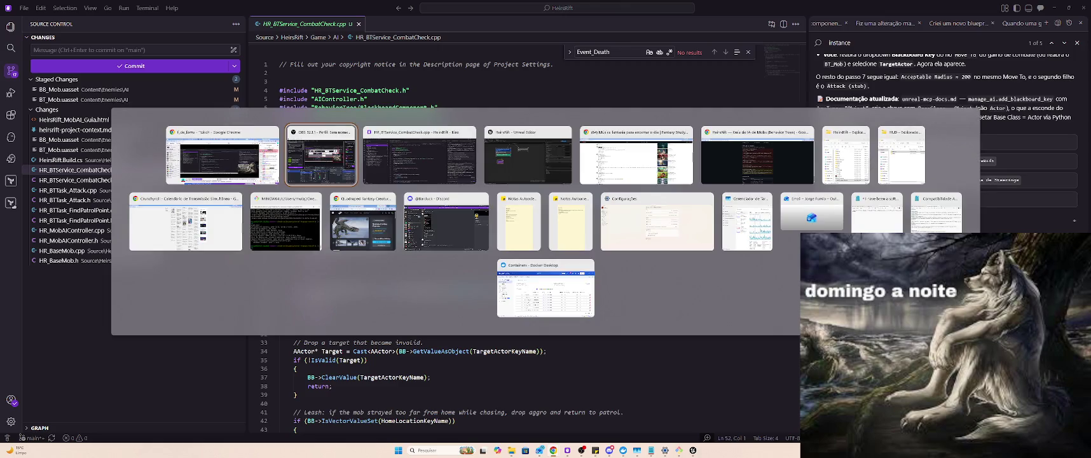
{"action": "key", "text": "Escape"}
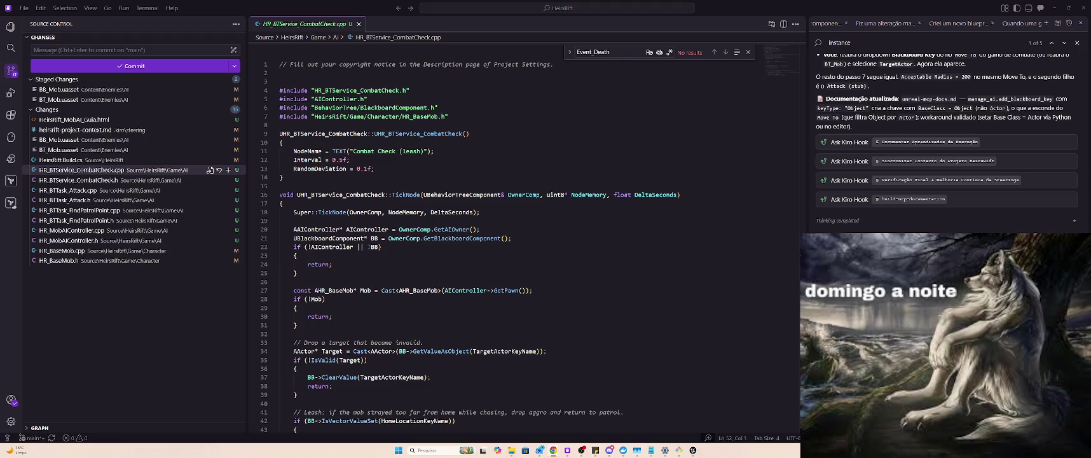
{"action": "scroll", "coordinate": [969, 230], "scroll_direction": "down", "scroll_amount": 5}
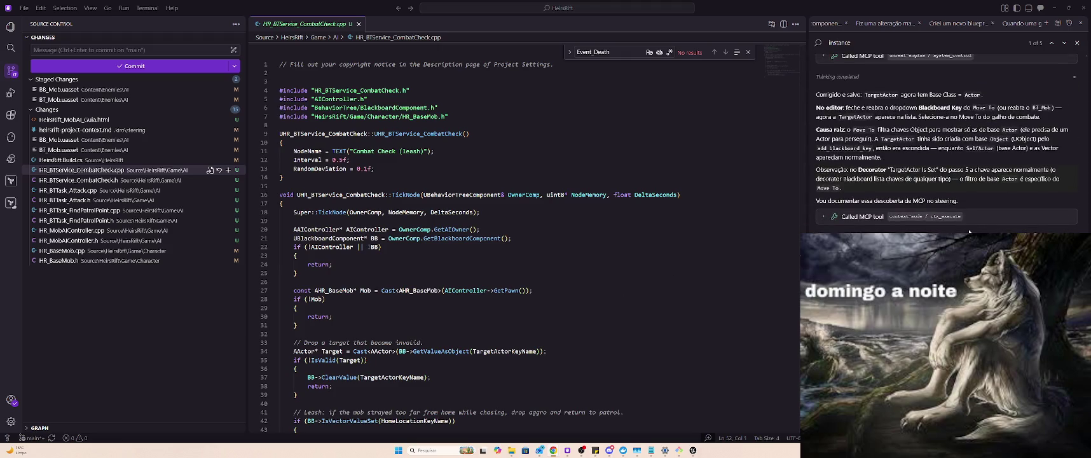
{"action": "scroll", "coordinate": [969, 223], "scroll_direction": "down", "scroll_amount": 4}
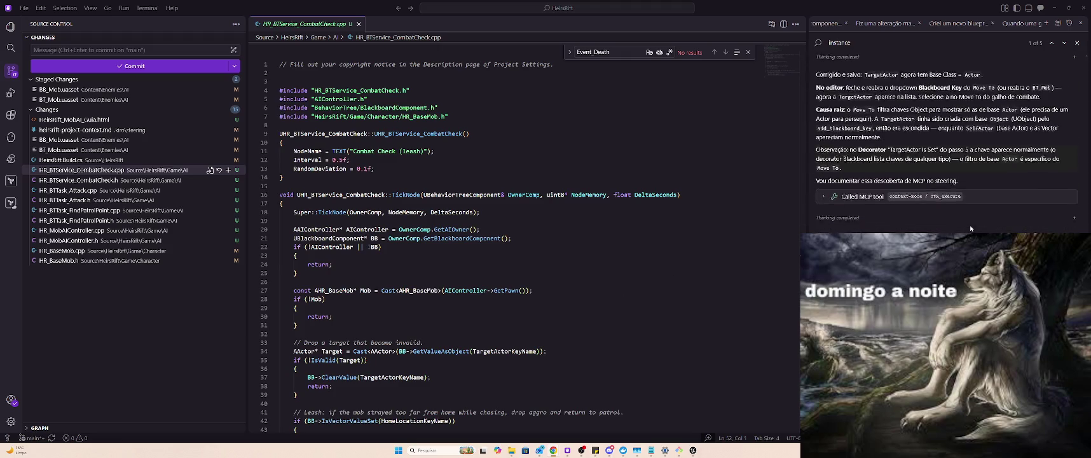
{"action": "left_click", "coordinate": [693, 450]}
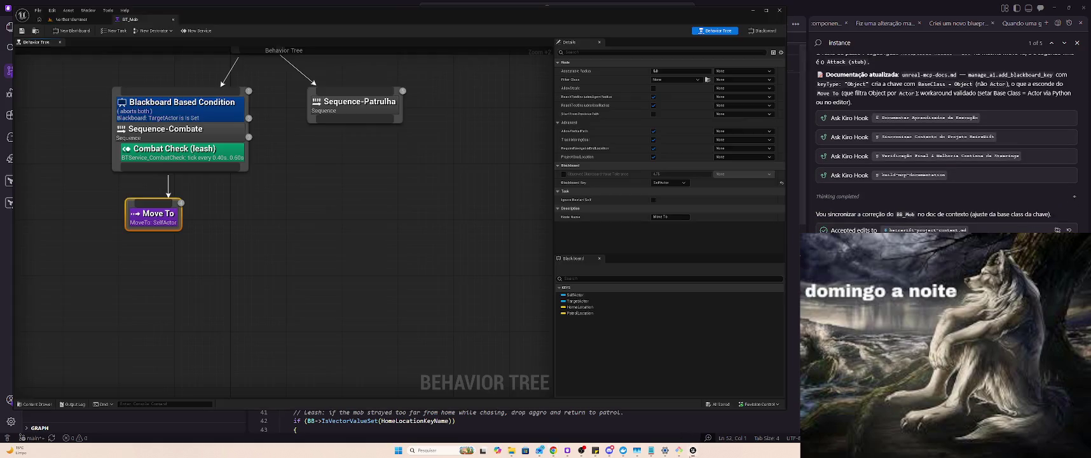
Close and reopen BT_Mob so the new TargetActor key is loaded.
{"action": "left_click", "coordinate": [670, 182]}
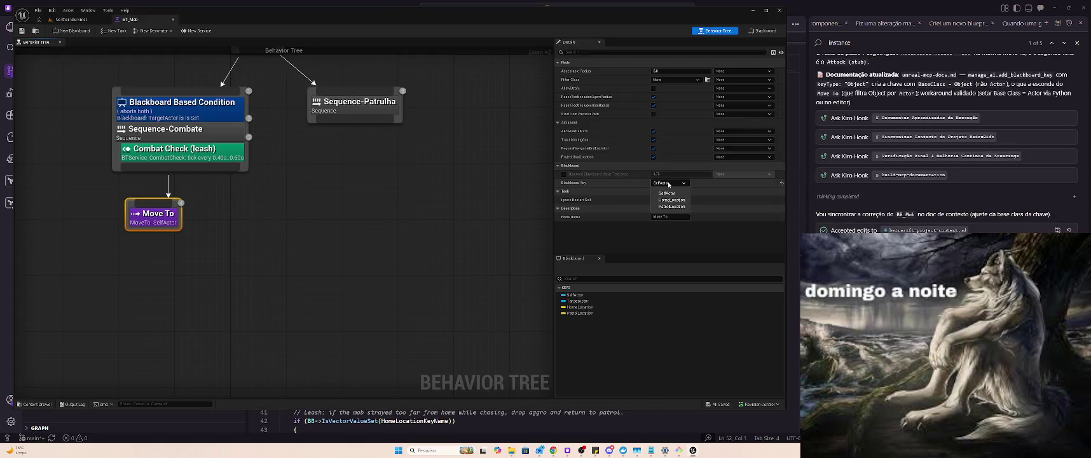
{"action": "key", "text": "Escape"}
{"action": "left_click", "coordinate": [173, 19]}
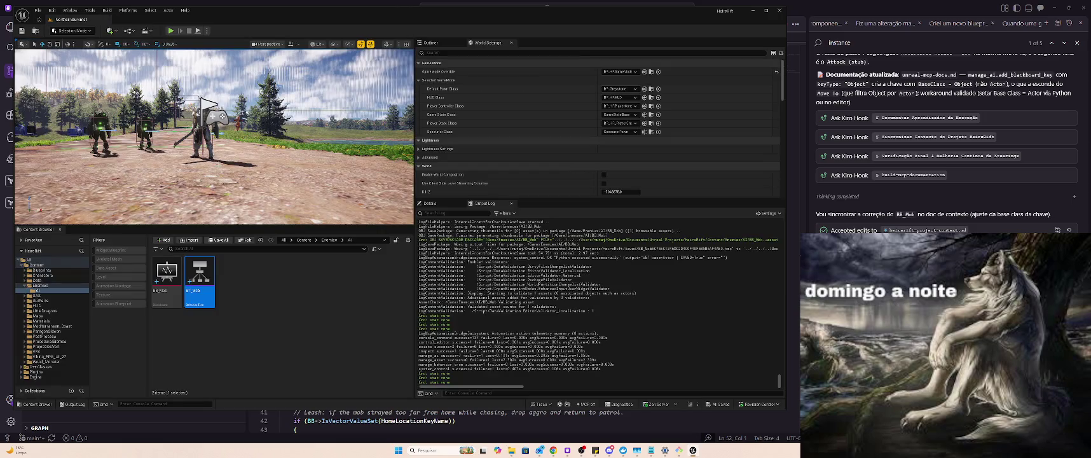
{"action": "double_click", "coordinate": [194, 270]}
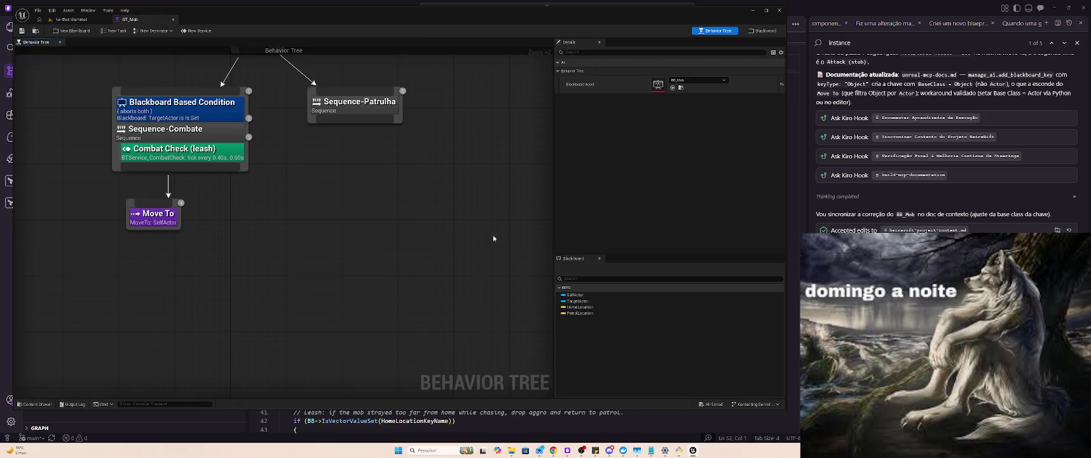
Set the combat Move To node's Blackboard Key to TargetActor and save the behavior tree.
{"action": "left_click", "coordinate": [152, 219]}
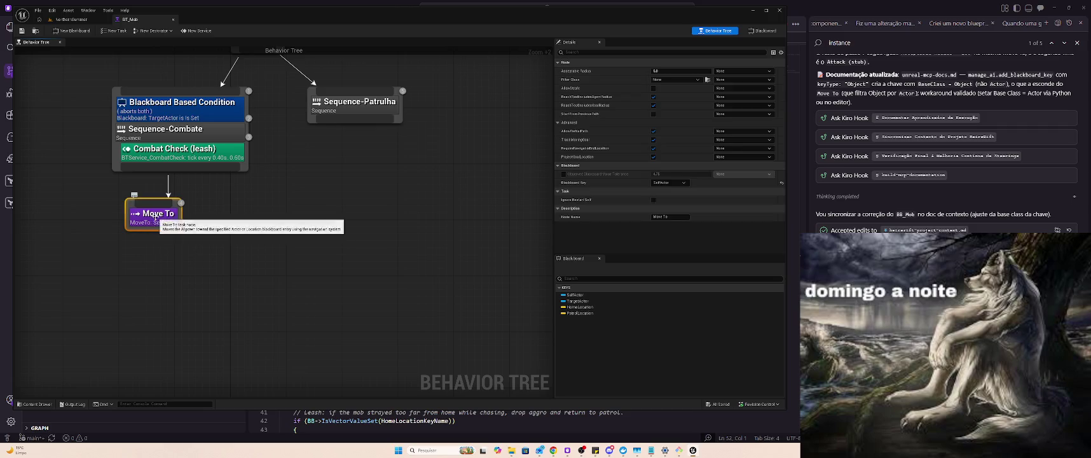
{"action": "left_click", "coordinate": [670, 182]}
{"action": "left_click", "coordinate": [666, 193]}
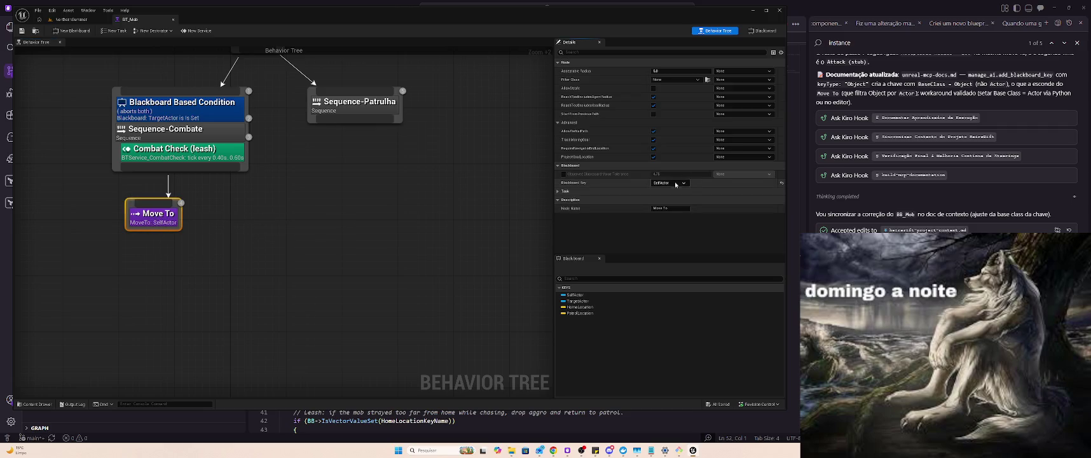
{"action": "left_click", "coordinate": [665, 183]}
{"action": "left_click", "coordinate": [668, 200]}
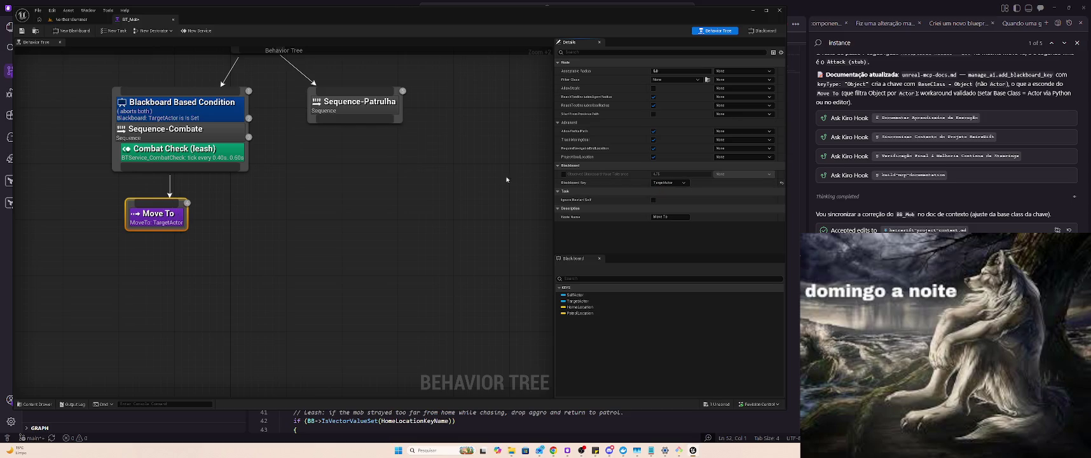
{"action": "key", "text": "ctrl+s"}
{"action": "scroll", "coordinate": [1050, 194], "scroll_direction": "up", "scroll_amount": 15}
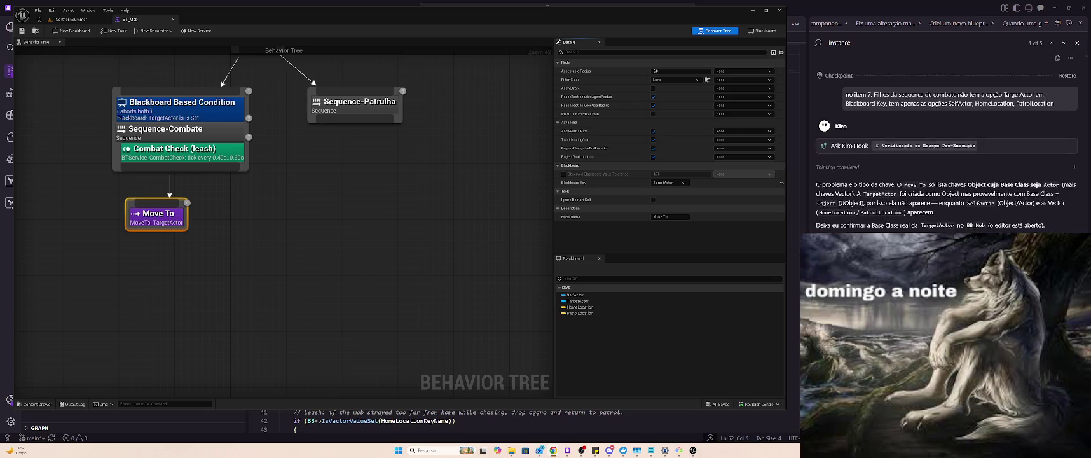
{"action": "scroll", "coordinate": [946, 143], "scroll_direction": "up", "scroll_amount": 4}
{"action": "scroll", "coordinate": [971, 221], "scroll_direction": "up", "scroll_amount": 15}
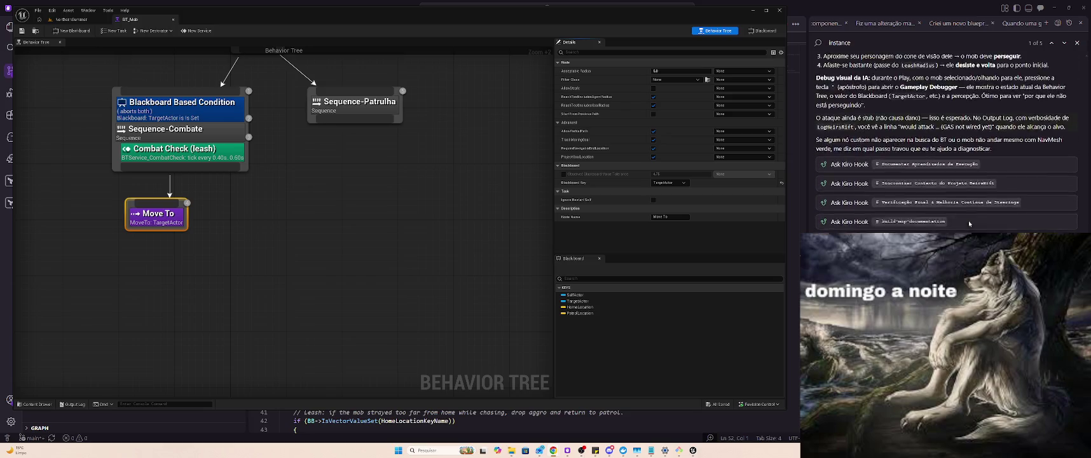
{"action": "scroll", "coordinate": [969, 219], "scroll_direction": "up", "scroll_amount": 5}
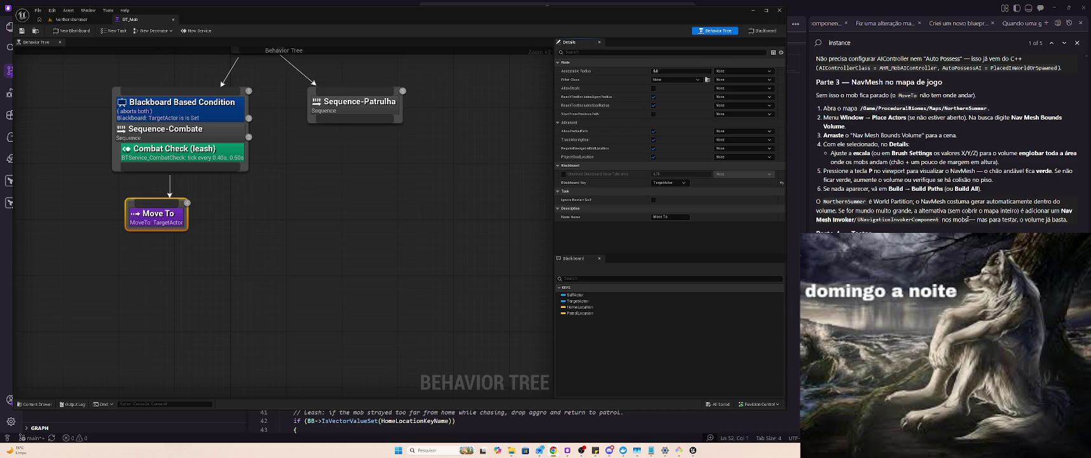
{"action": "scroll", "coordinate": [967, 218], "scroll_direction": "down", "scroll_amount": 5}
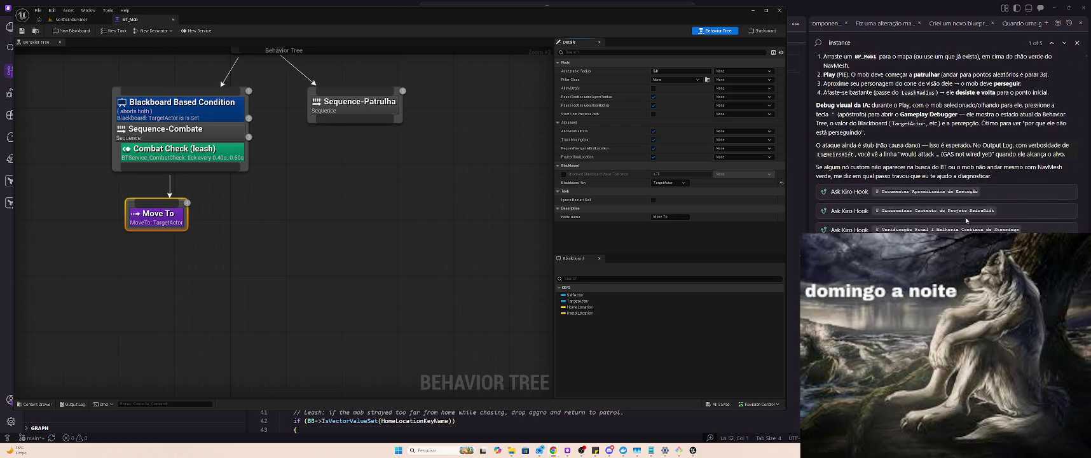
{"action": "scroll", "coordinate": [966, 219], "scroll_direction": "up", "scroll_amount": 15}
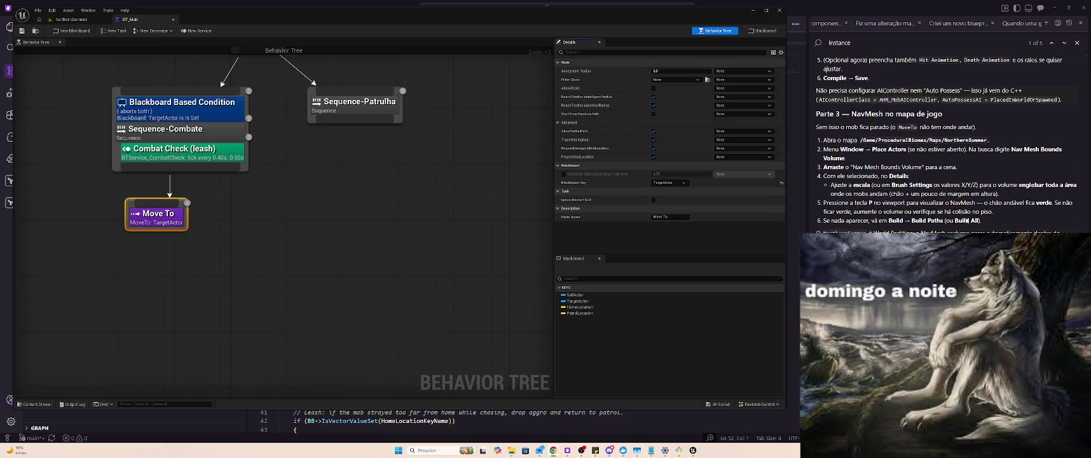
{"action": "scroll", "coordinate": [966, 220], "scroll_direction": "up", "scroll_amount": 15}
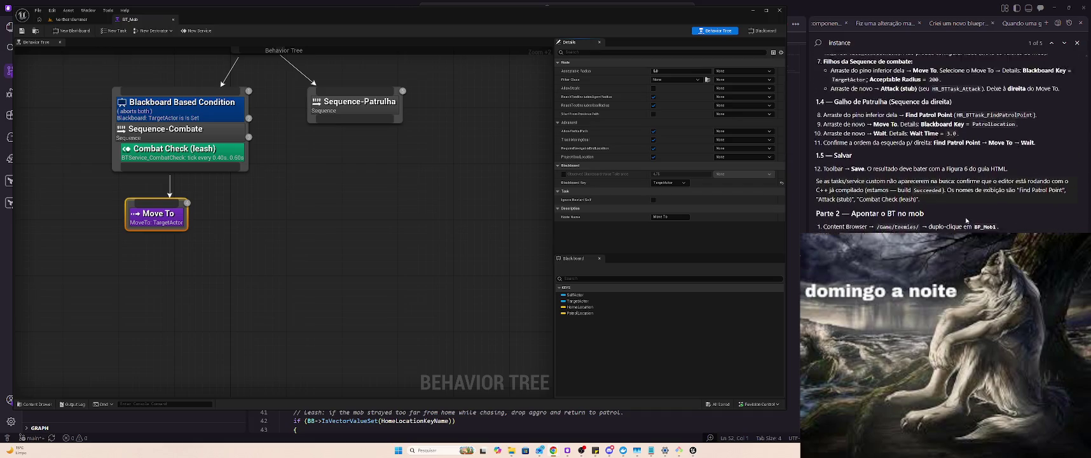
{"action": "scroll", "coordinate": [966, 220], "scroll_direction": "up", "scroll_amount": 5}
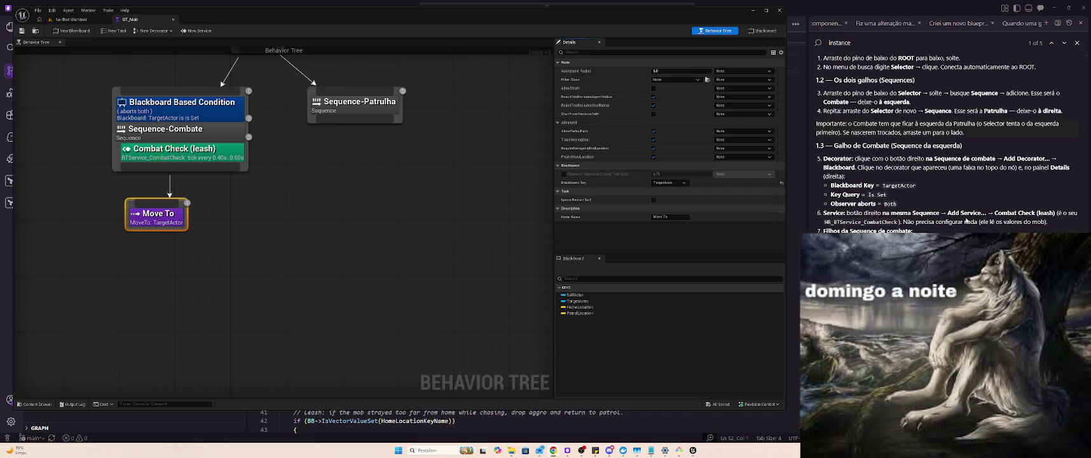
{"action": "scroll", "coordinate": [964, 221], "scroll_direction": "down", "scroll_amount": 3}
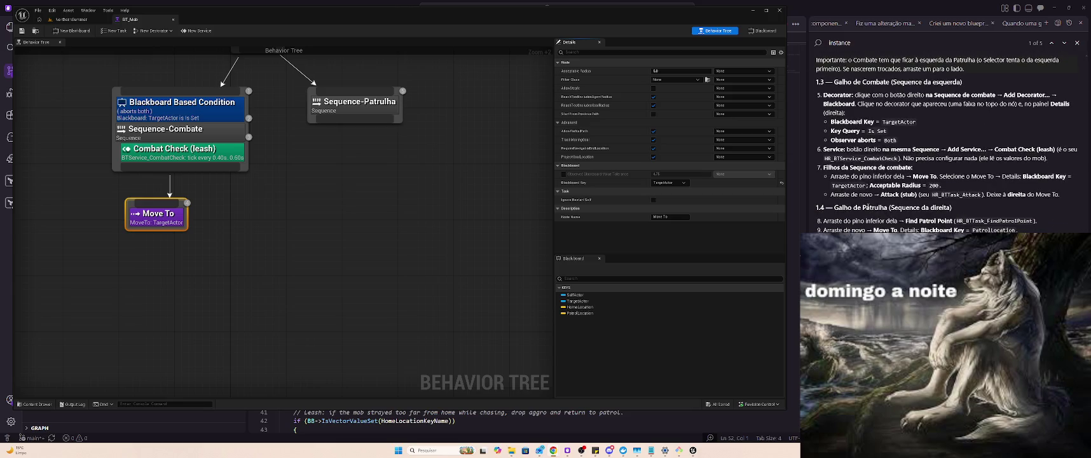
{"action": "left_click", "coordinate": [841, 204]}
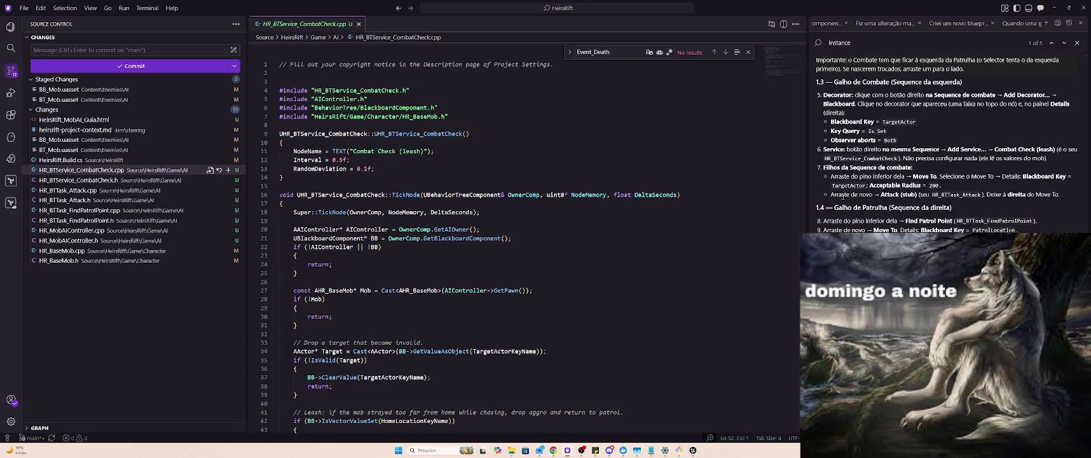
{"action": "key", "text": "alt+Tab"}
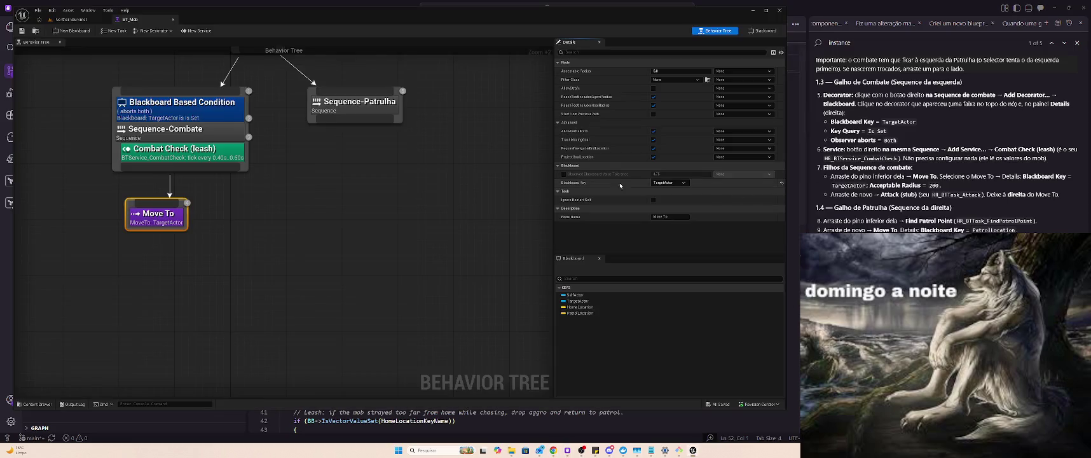
{"action": "left_click_drag", "start_coordinate": [182, 201], "coordinate": [147, 207]}
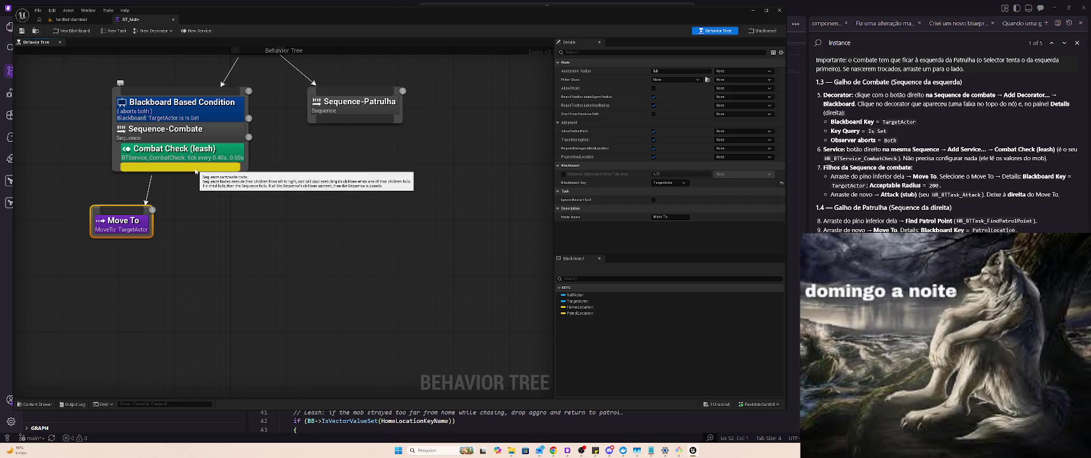
Add an Attack (stub) task under Sequence-Combate next to Move To, then save with Ctrl+S.
{"action": "left_click_drag", "start_coordinate": [197, 170], "coordinate": [216, 206]}
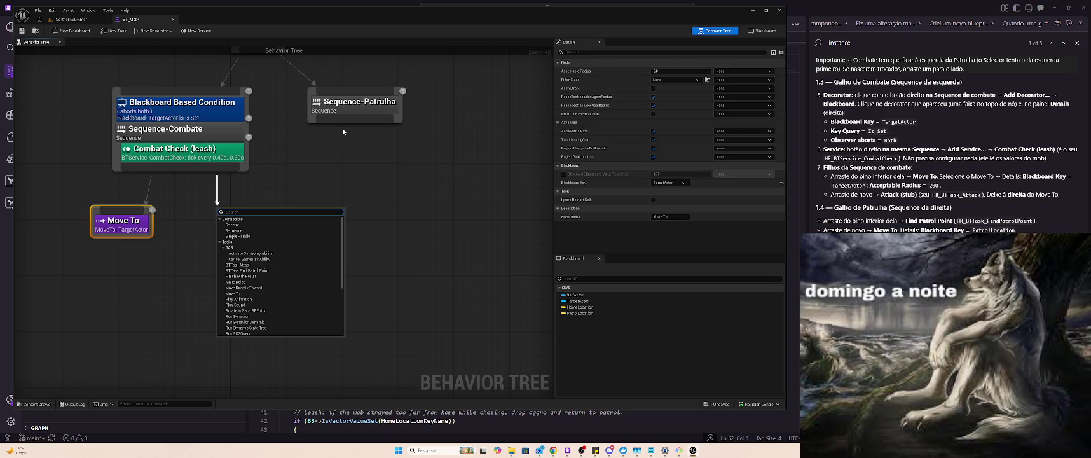
{"action": "type", "text": "att"}
{"action": "key", "text": "Return"}
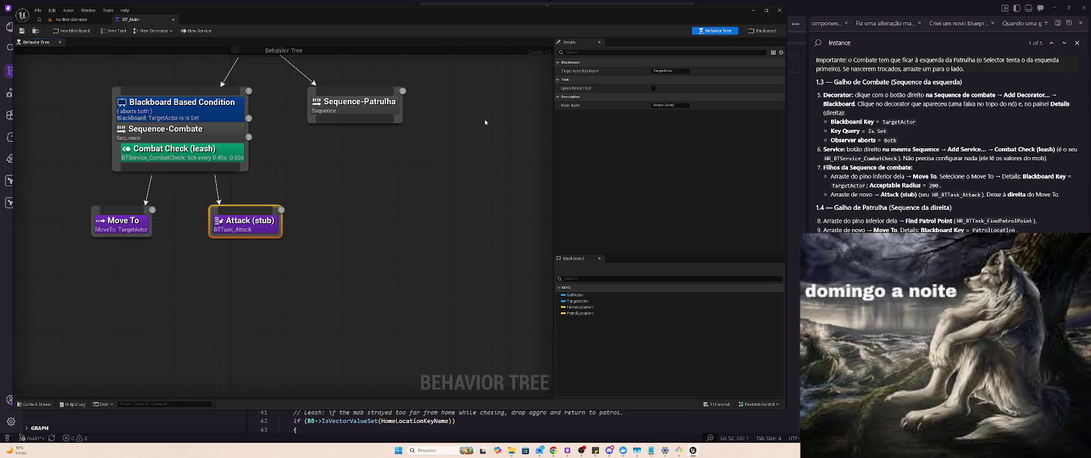
{"action": "key", "text": "ctrl+s"}
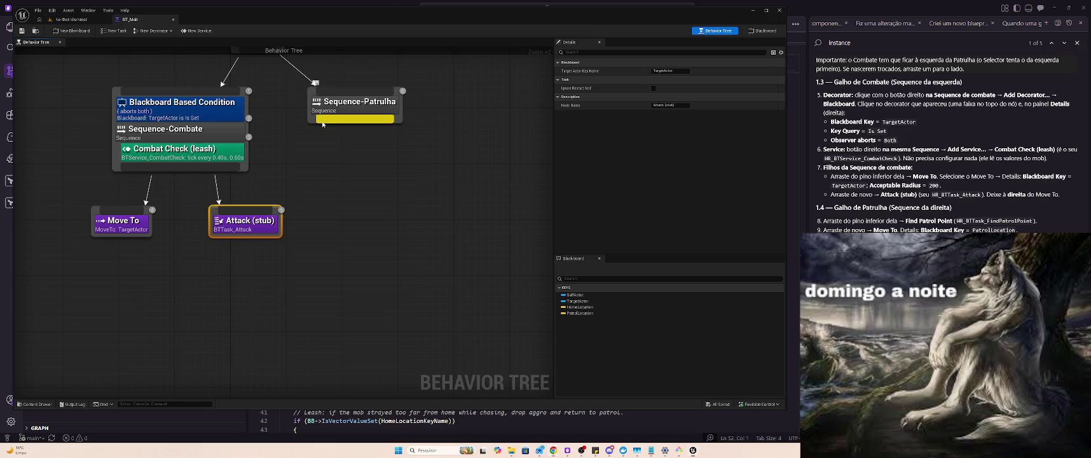
Add a Find Patrol Point task as the first child of Sequence-Patrulha.
{"action": "left_click_drag", "start_coordinate": [321, 118], "coordinate": [327, 142]}
{"action": "type", "text": "find"}
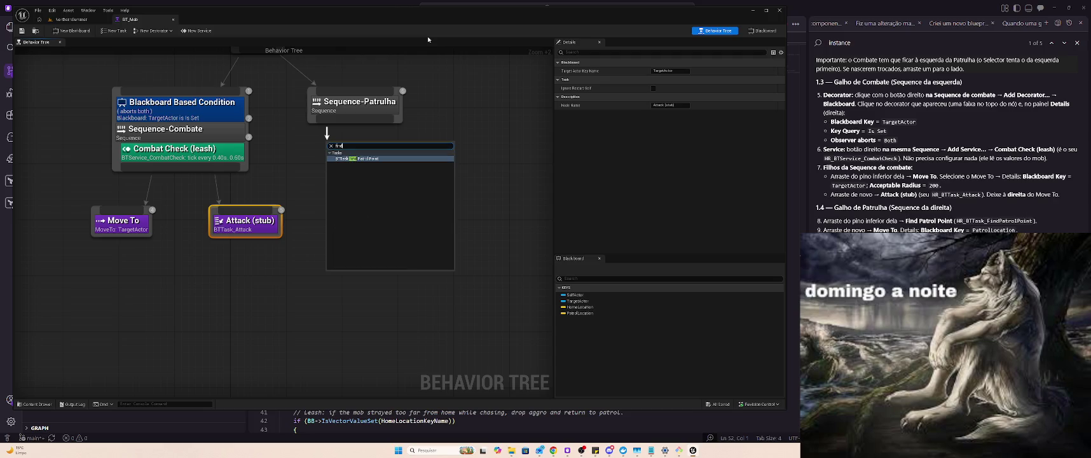
{"action": "key", "text": "Return"}
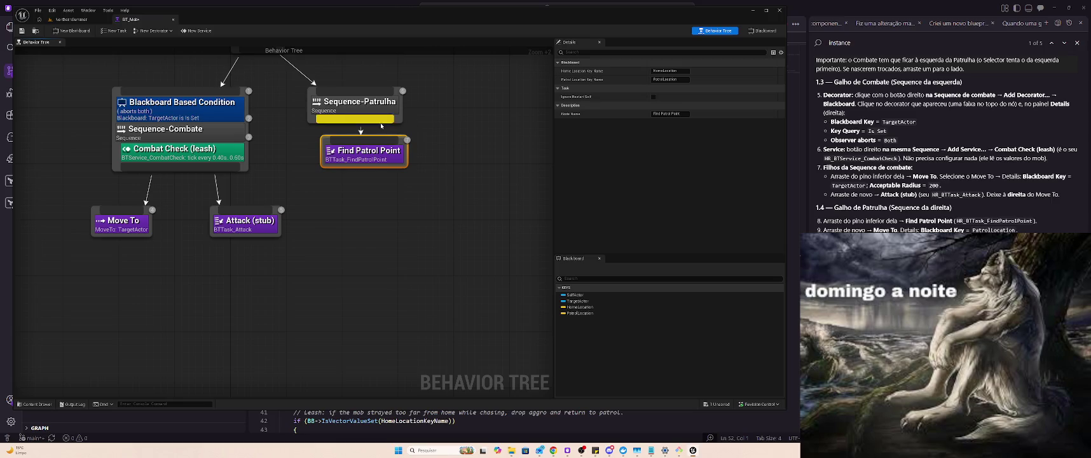
Move the Sequence-Patrulha node further right in the graph.
{"action": "left_click_drag", "start_coordinate": [376, 101], "coordinate": [467, 115]}
{"action": "mouse_move", "coordinate": [386, 159]}
{"action": "left_mouse_down"}
{"action": "mouse_move", "coordinate": [422, 188]}
{"action": "mouse_move", "coordinate": [390, 188]}
{"action": "left_mouse_up"}
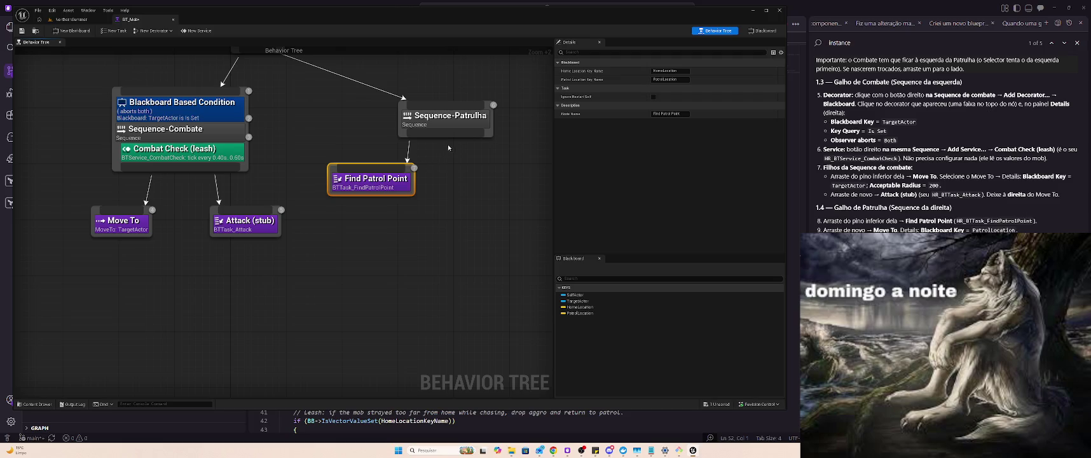
{"action": "left_click_drag", "start_coordinate": [445, 133], "coordinate": [449, 169]}
Add a Move To task under Sequence-Patrulha with Blackboard Key PatrolLocation.
{"action": "type", "text": "move to"}
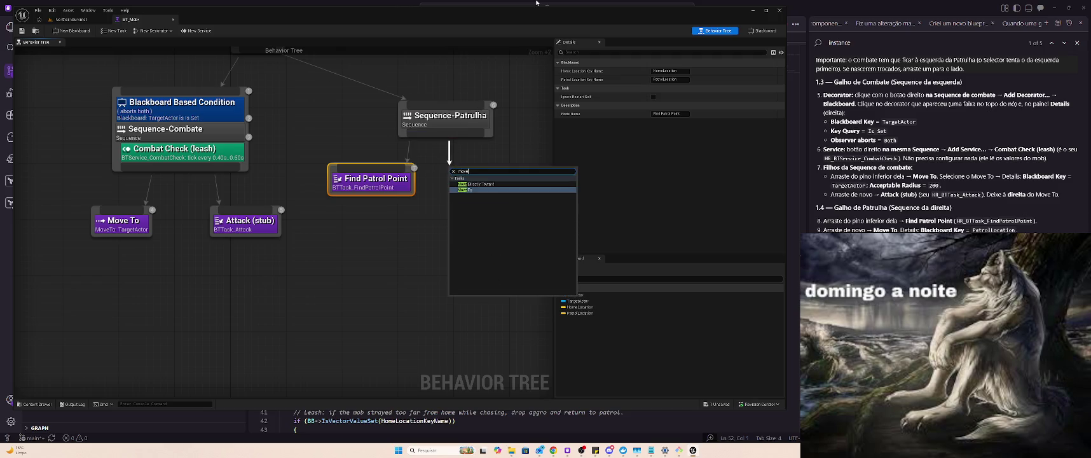
{"action": "key", "text": "Return"}
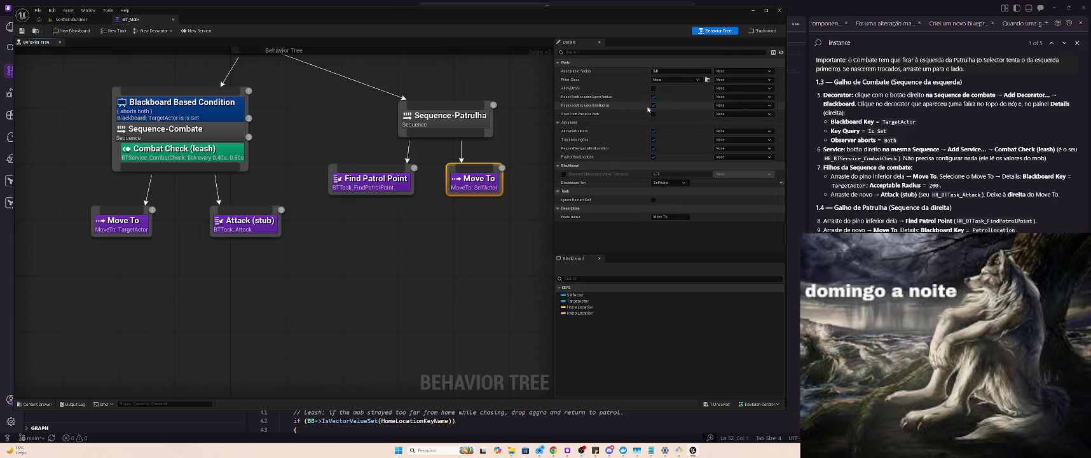
{"action": "left_click", "coordinate": [682, 183]}
{"action": "left_click", "coordinate": [672, 213]}
{"action": "left_click_drag", "start_coordinate": [530, 141], "coordinate": [399, 137]}
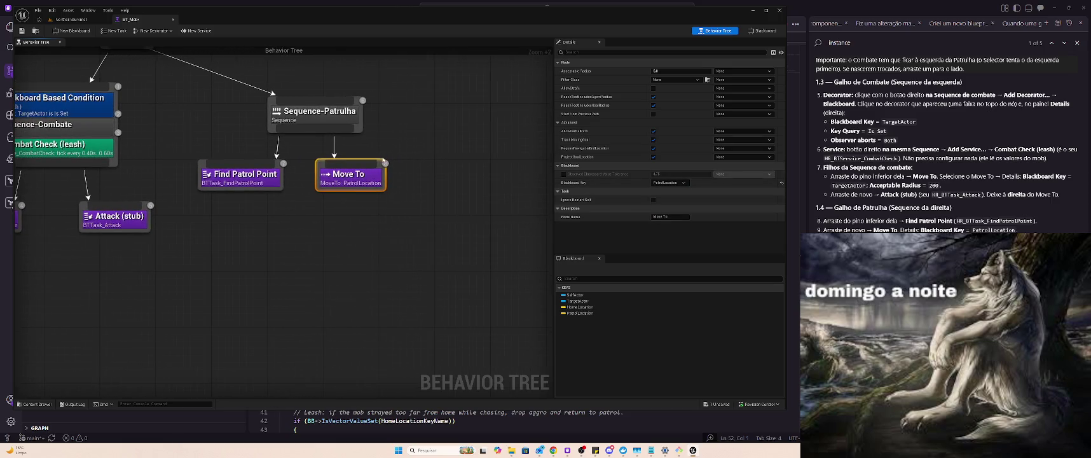
{"action": "left_click_drag", "start_coordinate": [366, 182], "coordinate": [352, 183]}
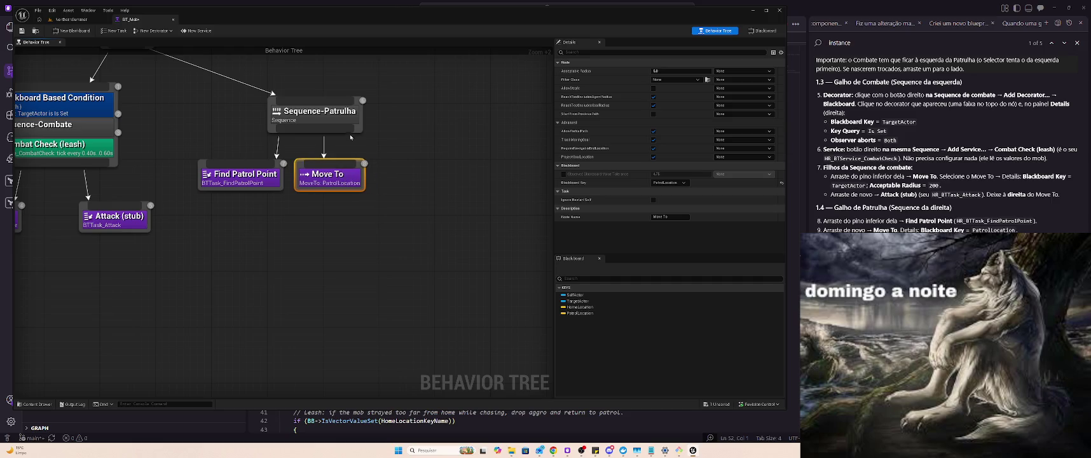
Add a 5-second Wait task as the third patrol child, beside Move To.
{"action": "left_click_drag", "start_coordinate": [357, 130], "coordinate": [409, 165]}
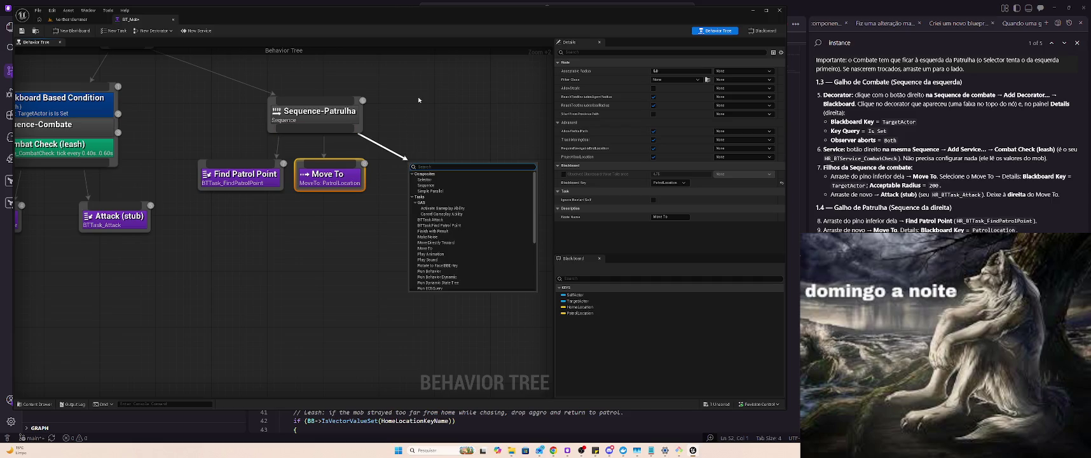
{"action": "type", "text": "wai"}
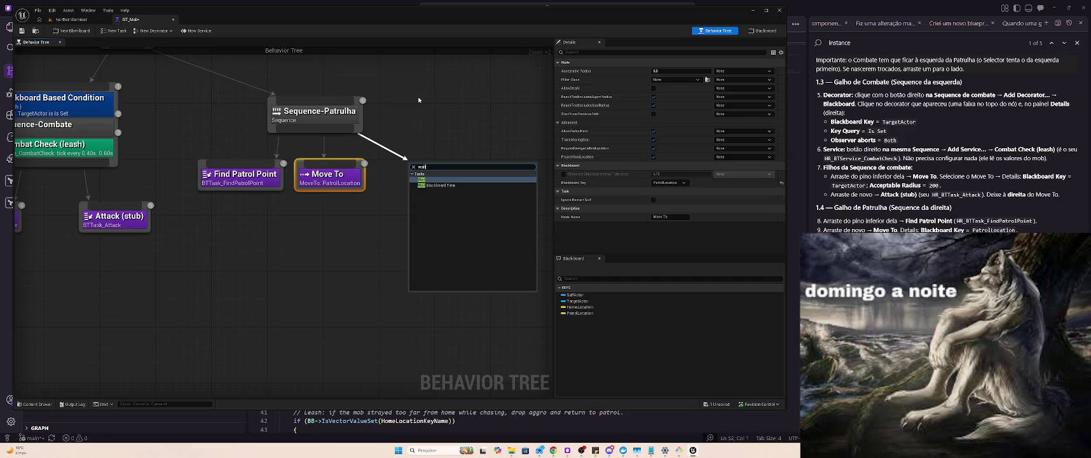
{"action": "key", "text": "Return"}
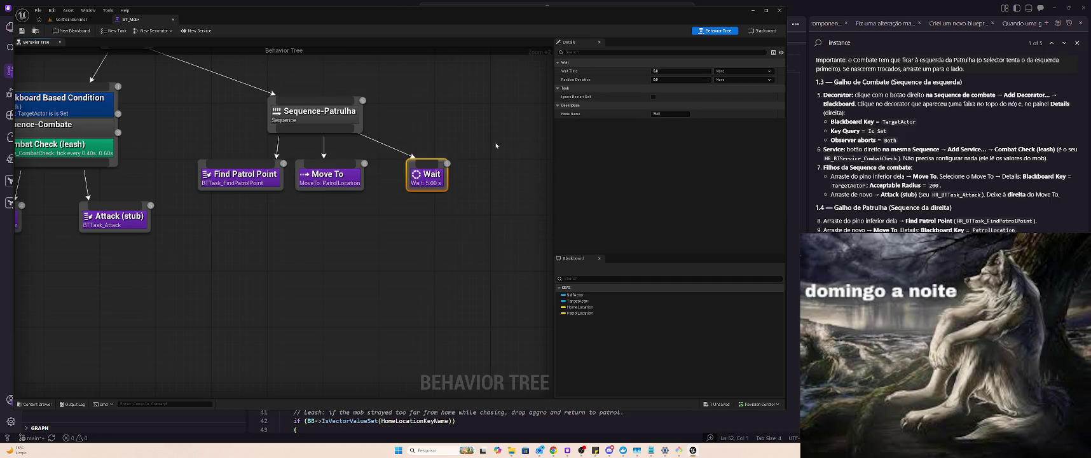
{"action": "left_click_drag", "start_coordinate": [433, 183], "coordinate": [405, 182]}
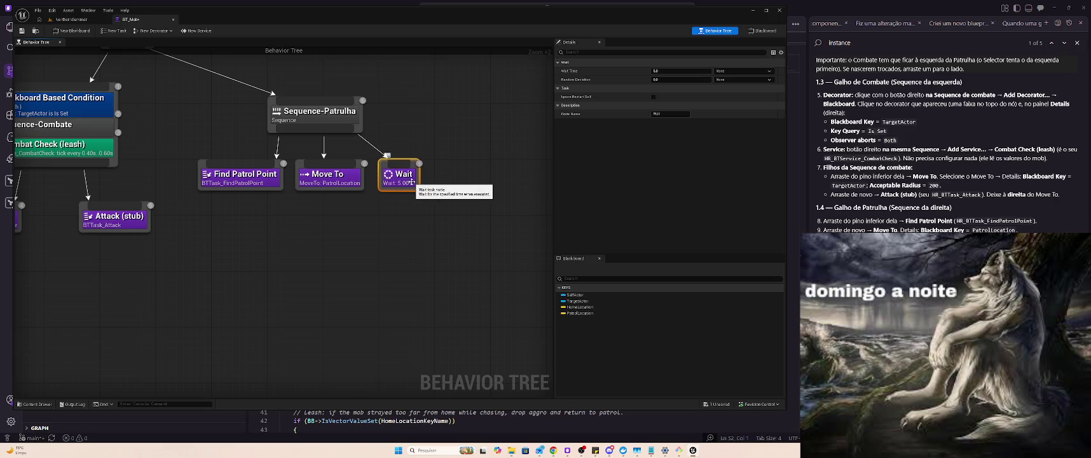
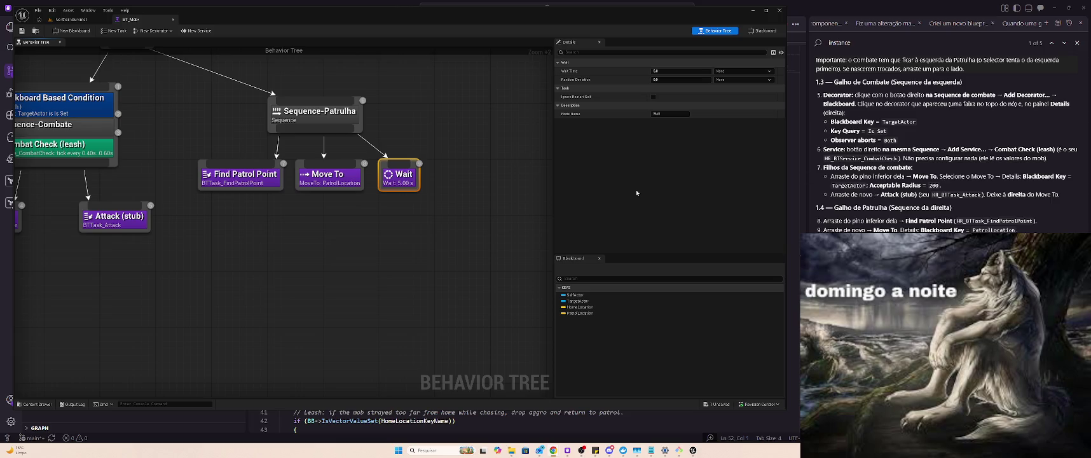
Set the patrol Wait node's Wait Time to 3.0 seconds and save the behavior tree.
{"action": "left_click", "coordinate": [681, 71]}
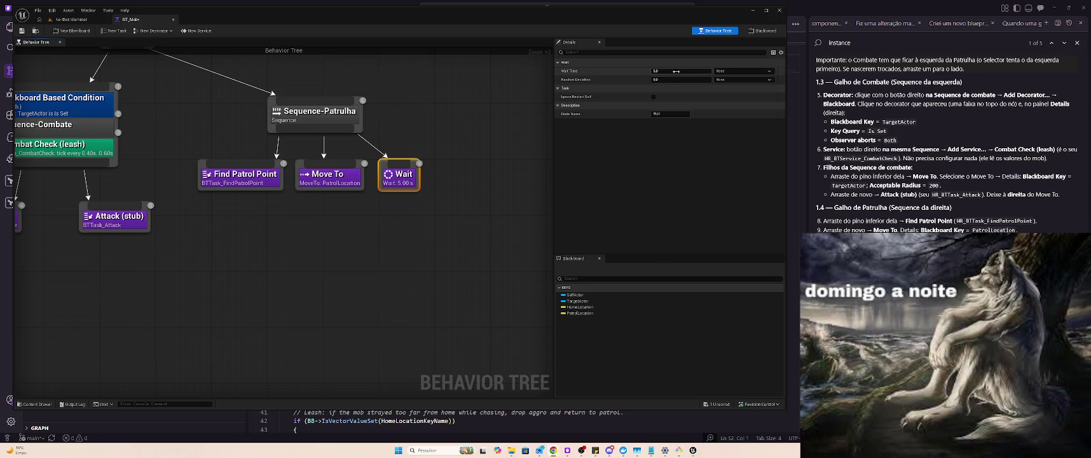
{"action": "type", "text": "3"}
{"action": "key", "text": "Return"}
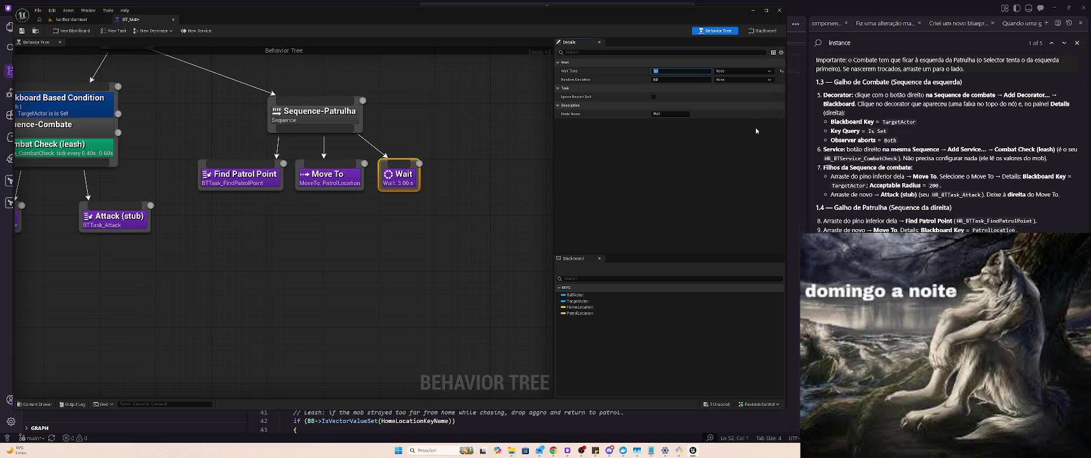
{"action": "key", "text": "ctrl+s"}
Check the Wait Time binding options without changing them, then deselect all nodes.
{"action": "left_click", "coordinate": [739, 71]}
{"action": "left_click", "coordinate": [726, 81]}
{"action": "left_click", "coordinate": [241, 177]}
{"action": "left_click", "coordinate": [483, 176]}
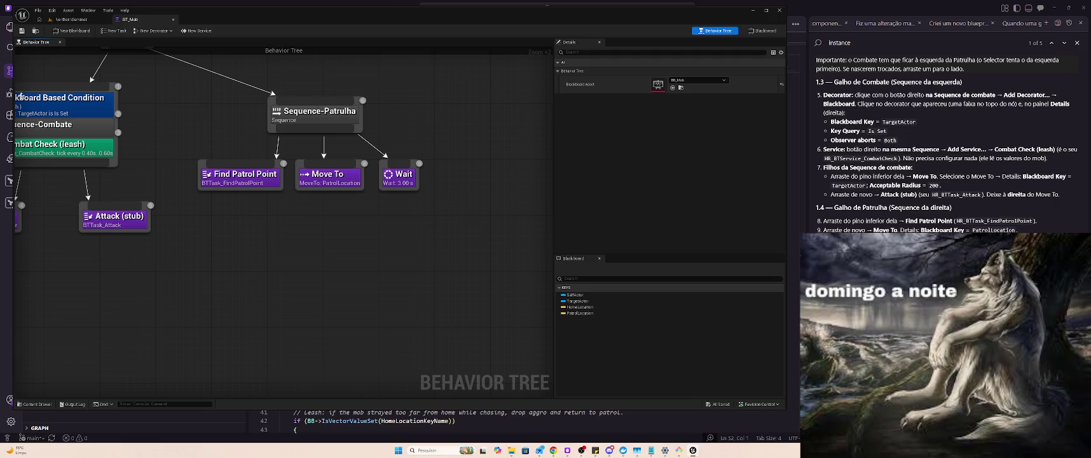
Select and deselect the Sequence-Patrulha nodes, then switch to HR_BTService_CombatCheck.cpp in VS Code.
{"action": "mouse_move", "coordinate": [237, 108]}
{"action": "left_mouse_down"}
{"action": "mouse_move", "coordinate": [280, 96]}
{"action": "mouse_move", "coordinate": [444, 92]}
{"action": "left_mouse_up"}
{"action": "left_click", "coordinate": [443, 92]}
{"action": "key", "text": "alt+Tab"}
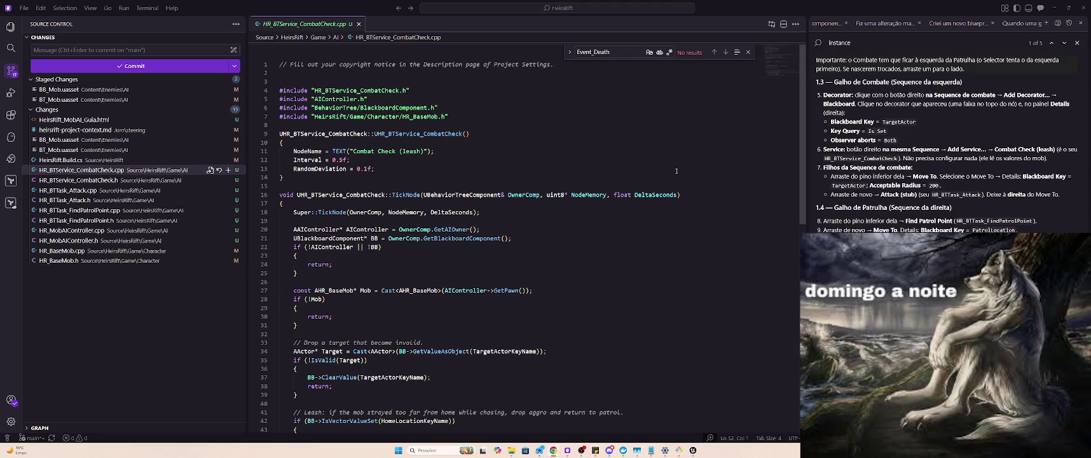
Select the include lines 9–17 of the CombatCheck service, then switch back to Unreal.
{"action": "left_click", "coordinate": [712, 202]}
{"action": "mouse_move", "coordinate": [712, 202]}
{"action": "left_mouse_down"}
{"action": "mouse_move", "coordinate": [738, 187]}
{"action": "mouse_move", "coordinate": [753, 116]}
{"action": "left_mouse_up"}
{"action": "left_click", "coordinate": [755, 115]}
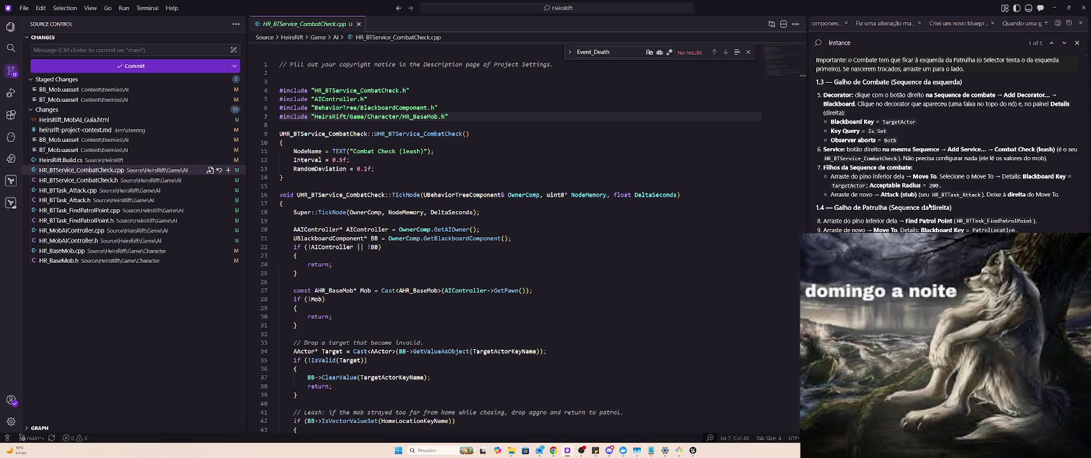
{"action": "scroll", "coordinate": [945, 145], "scroll_direction": "down", "scroll_amount": 2}
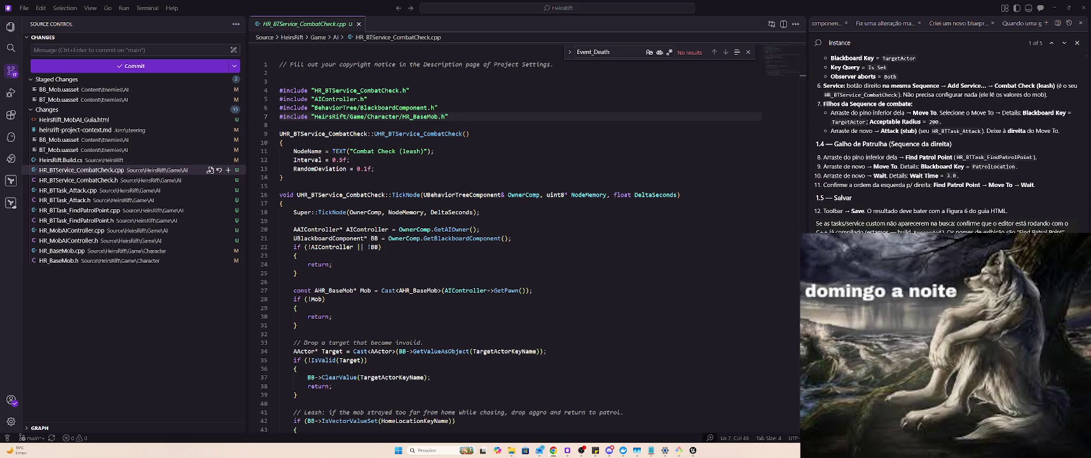
{"action": "key", "text": "alt+Tab"}
{"action": "key", "text": "alt+Tab"}
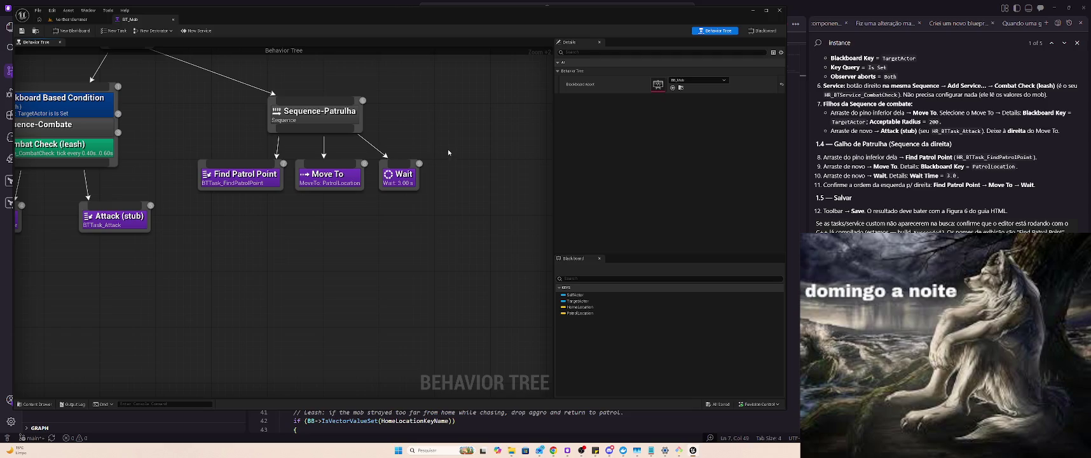
{"action": "key", "text": "alt+Tab"}
{"action": "key", "text": "alt+Tab"}
{"action": "key", "text": "alt+Tab"}
{"action": "key", "text": "alt+Tab"}
{"action": "key", "text": "alt+Tab"}
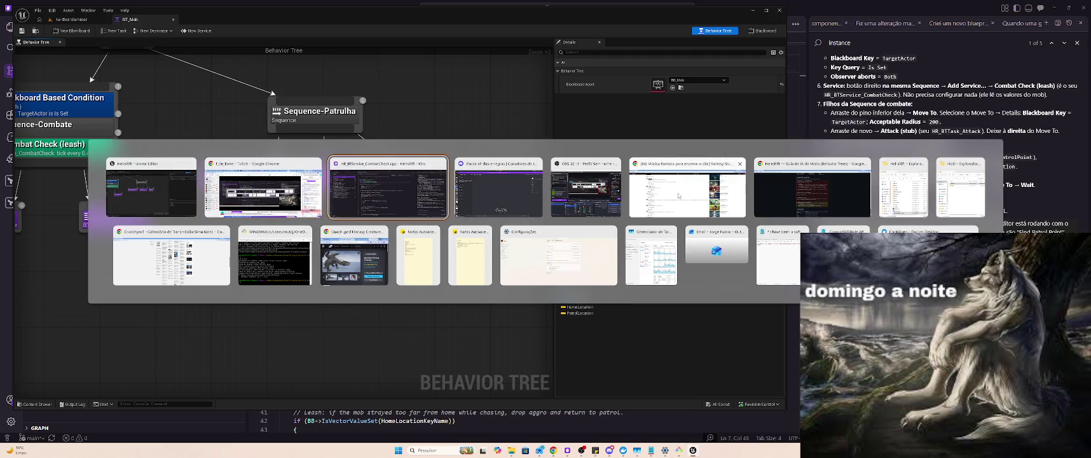
Scroll up the Chrome guide, then pan the BT_Mob graph to show the Selector root.
{"action": "key", "text": "alt"}
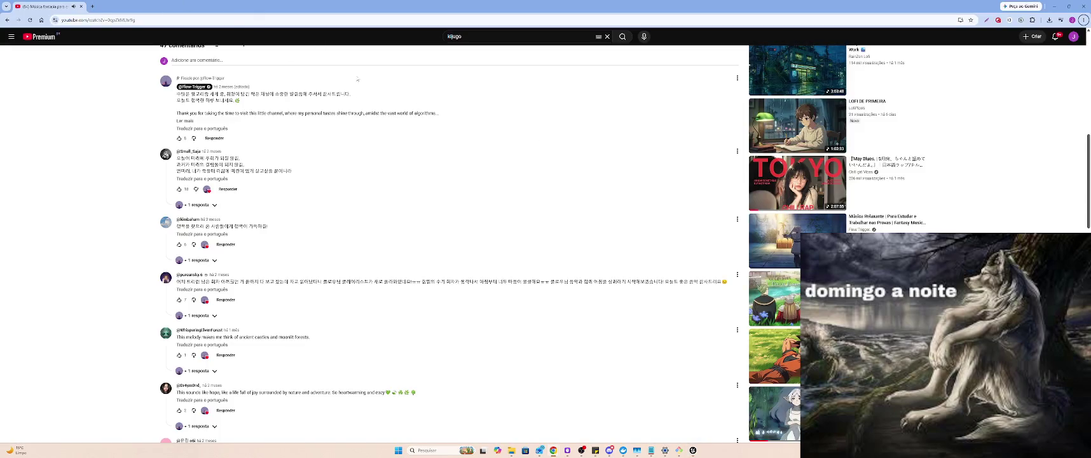
{"action": "key", "text": "alt+Tab"}
{"action": "key", "text": "alt+Tab"}
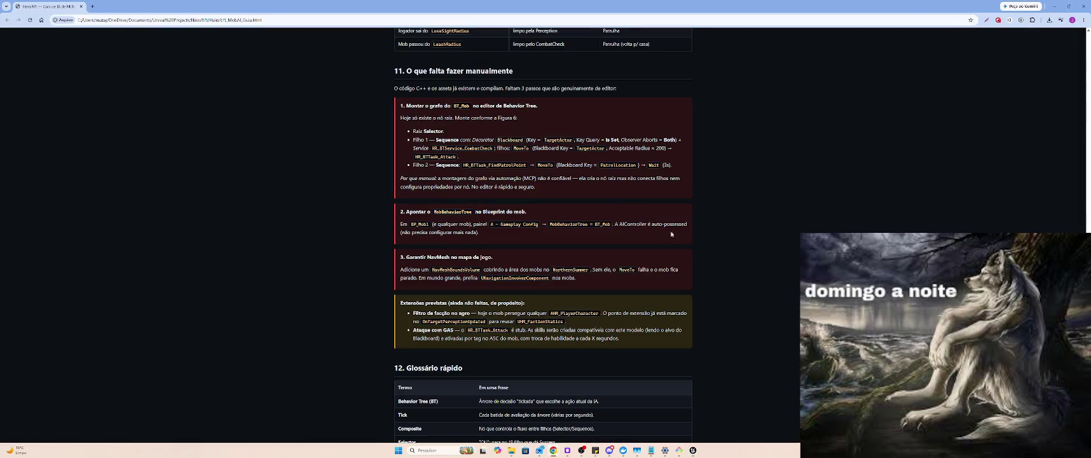
{"action": "scroll", "coordinate": [671, 234], "scroll_direction": "up", "scroll_amount": 15}
{"action": "scroll", "coordinate": [785, 314], "scroll_direction": "up", "scroll_amount": 15}
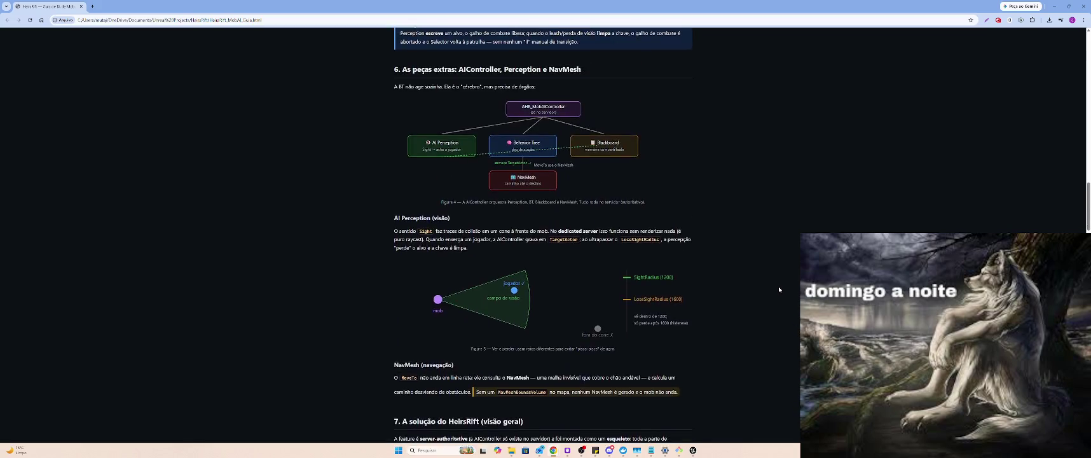
{"action": "scroll", "coordinate": [778, 289], "scroll_direction": "up", "scroll_amount": 2}
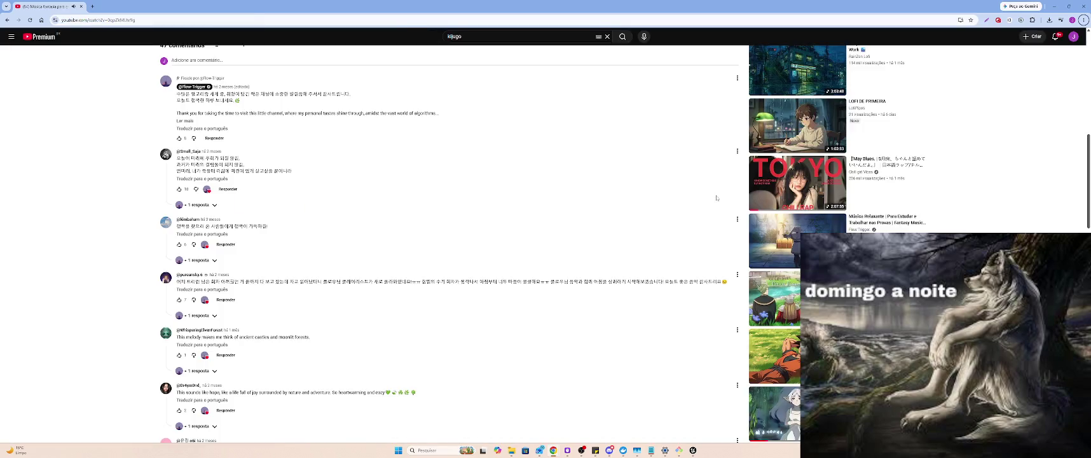
{"action": "key", "text": "alt+Tab"}
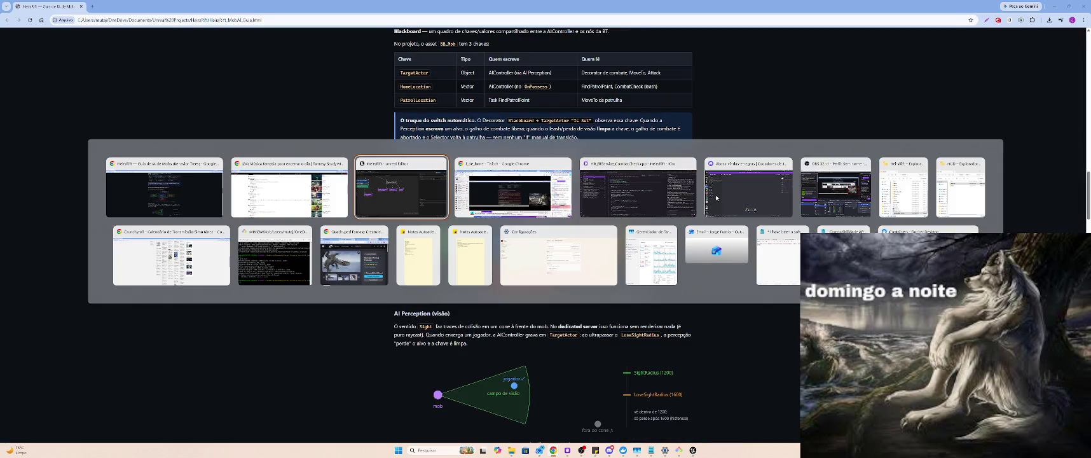
{"action": "mouse_move", "coordinate": [450, 171]}
{"action": "left_mouse_down"}
{"action": "mouse_move", "coordinate": [531, 177]}
{"action": "mouse_move", "coordinate": [548, 195]}
{"action": "left_mouse_up"}
Compare the guide's section 8 BT_Mob tree drawing, then return to the Unreal behavior tree.
{"action": "key", "text": "alt+Tab"}
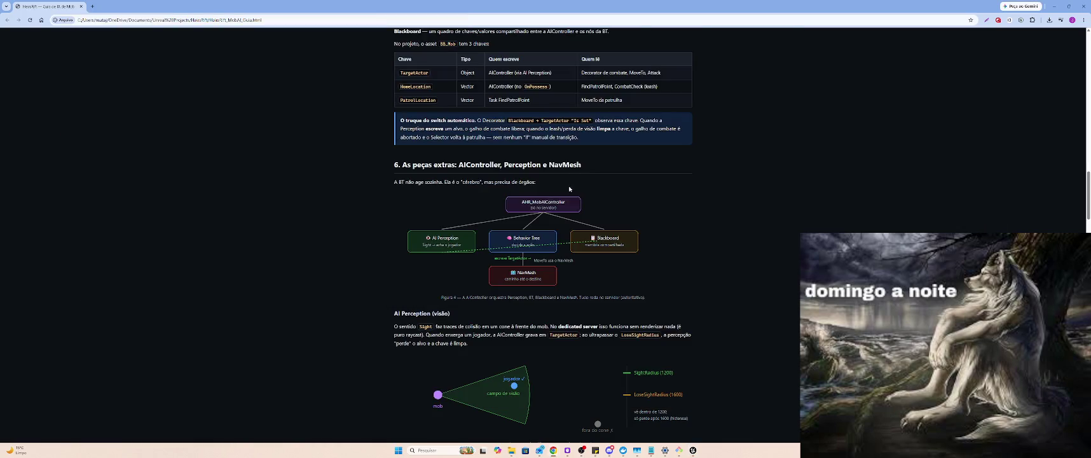
{"action": "scroll", "coordinate": [596, 197], "scroll_direction": "down", "scroll_amount": 2}
{"action": "scroll", "coordinate": [611, 204], "scroll_direction": "up", "scroll_amount": 2}
{"action": "scroll", "coordinate": [613, 204], "scroll_direction": "down", "scroll_amount": 4}
{"action": "scroll", "coordinate": [616, 205], "scroll_direction": "up", "scroll_amount": 2}
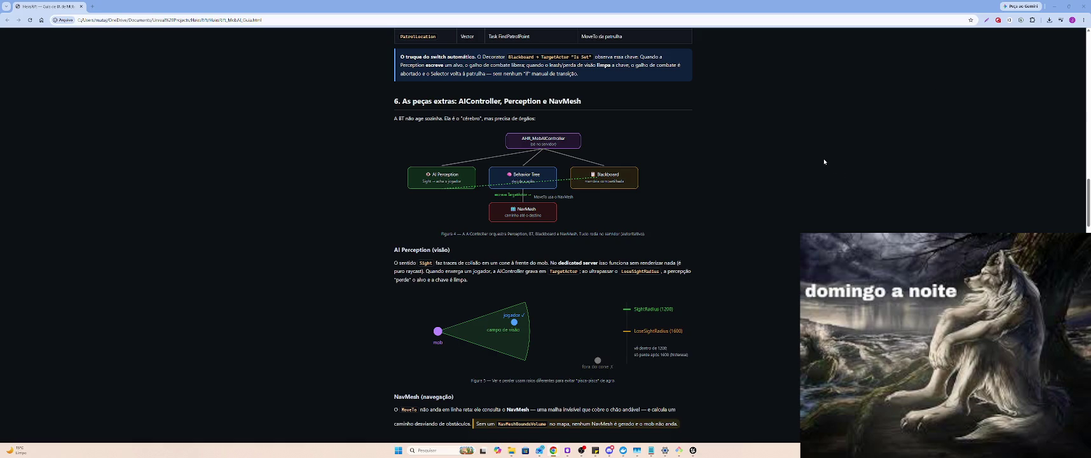
{"action": "scroll", "coordinate": [706, 233], "scroll_direction": "down", "scroll_amount": 2}
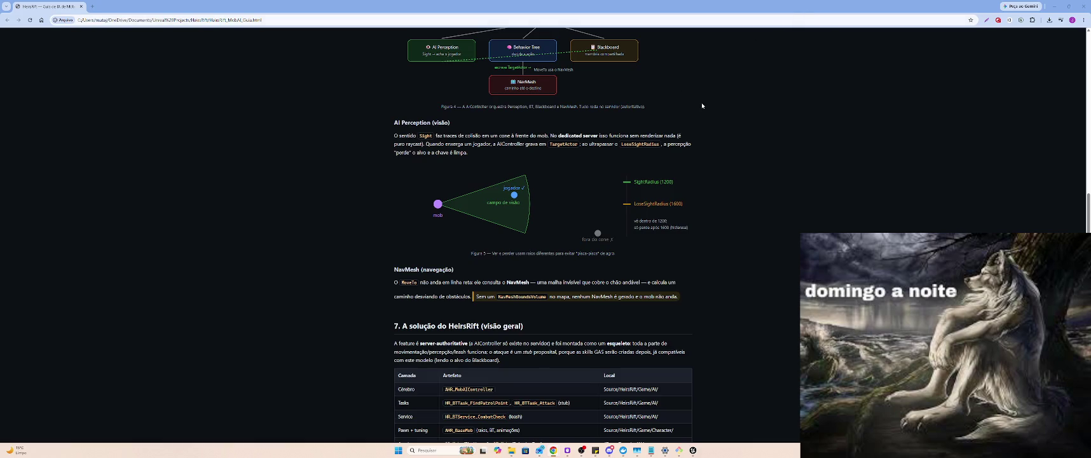
{"action": "scroll", "coordinate": [701, 102], "scroll_direction": "down", "scroll_amount": 3}
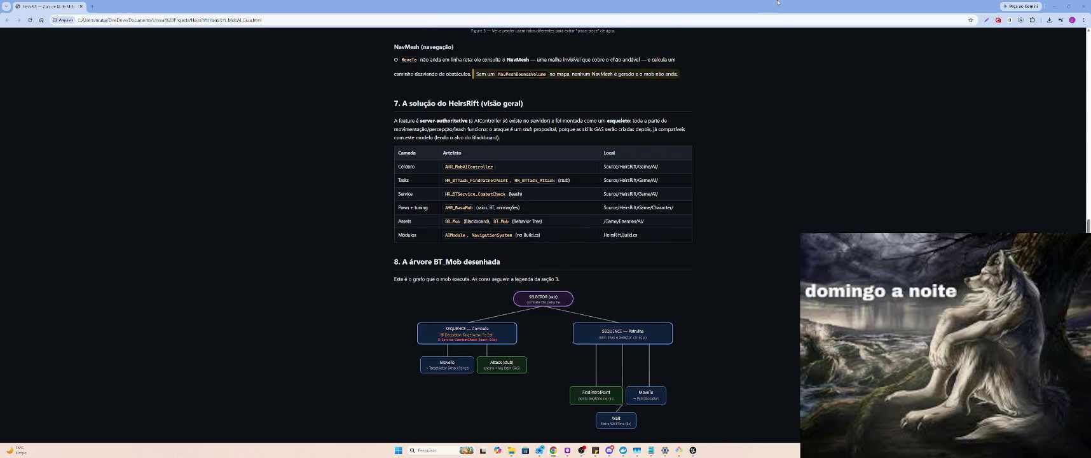
{"action": "key", "text": "alt+Tab"}
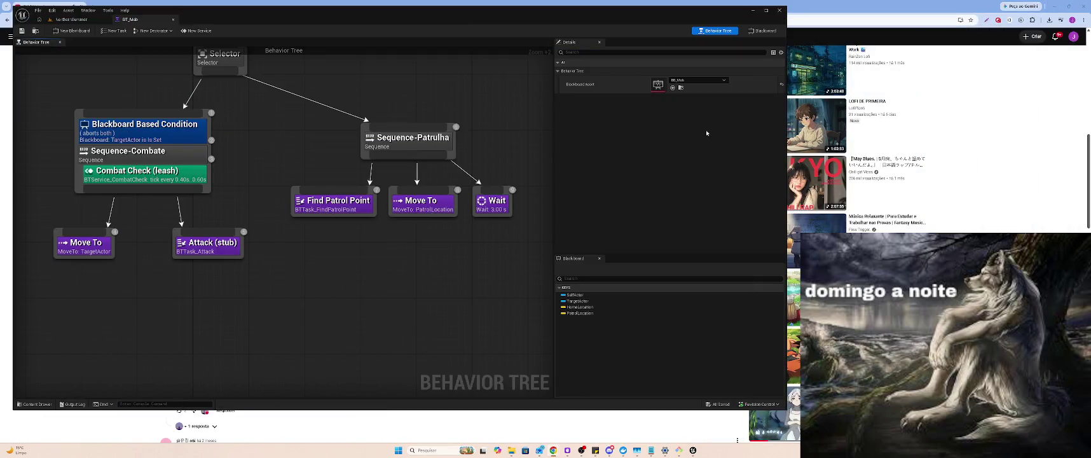
Highlight the guide's note about missing custom tasks, then open the NorthernSummer level tab.
{"action": "key", "text": "alt+Tab"}
{"action": "key", "text": "alt+Tab"}
{"action": "key", "text": "alt+Tab"}
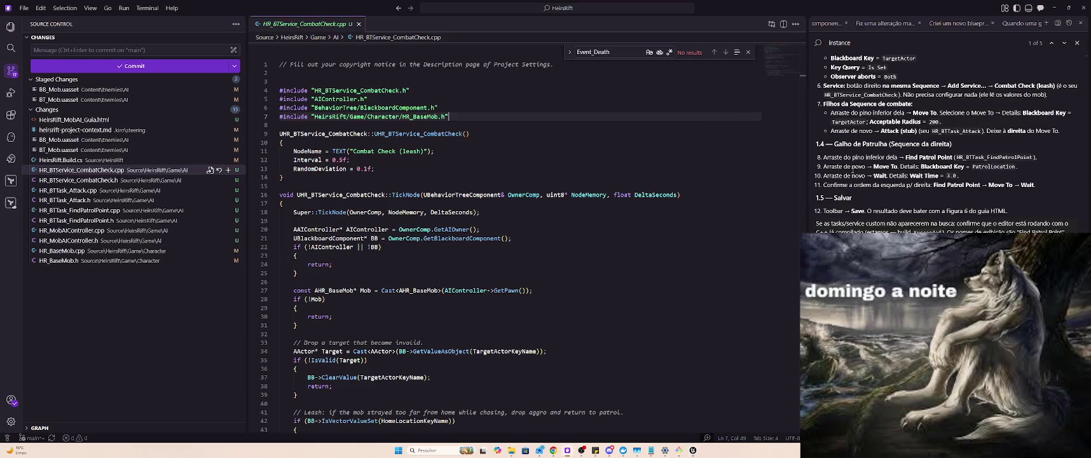
{"action": "left_click_drag", "start_coordinate": [816, 224], "coordinate": [1067, 231]}
{"action": "left_click", "coordinate": [1067, 231]}
{"action": "key", "text": "alt+Tab"}
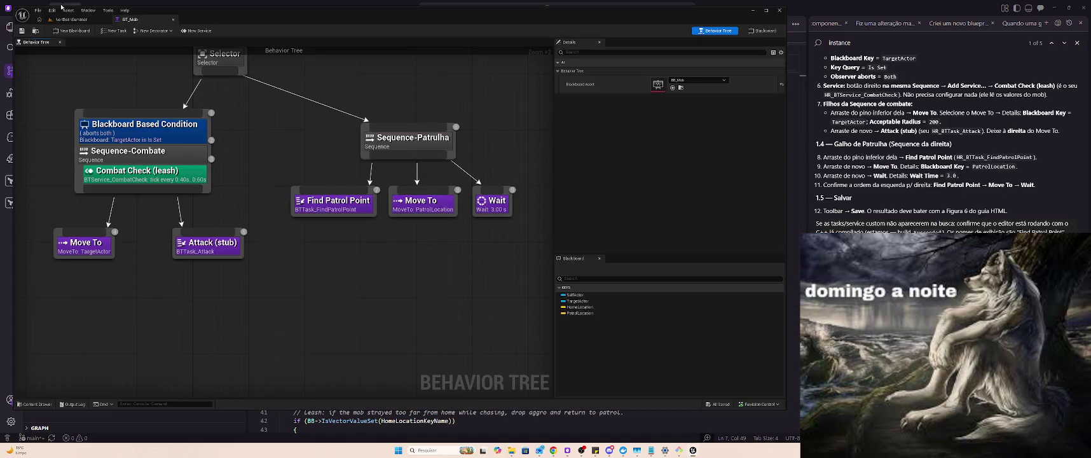
{"action": "left_click", "coordinate": [72, 19]}
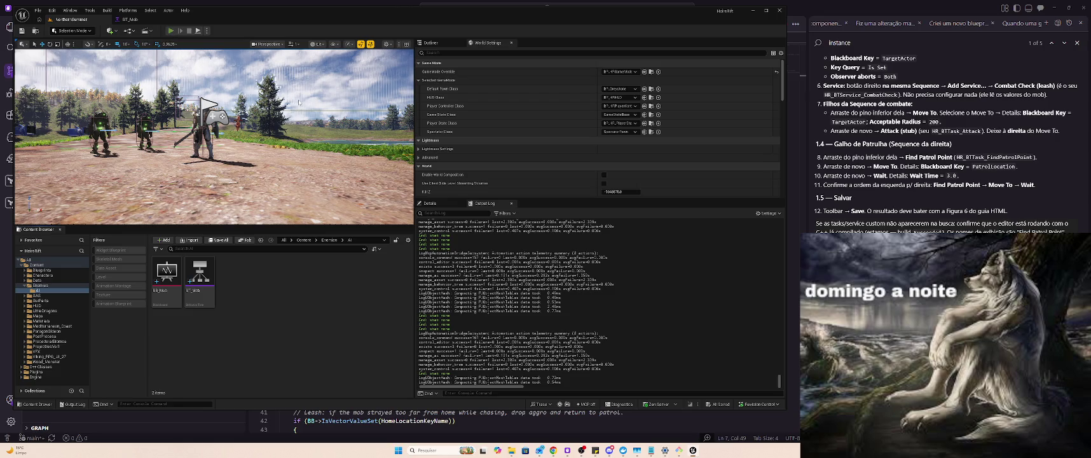
Play-test NorthernSummer, hitting a mob with sword, dash (2) and ground smash (3), then stop.
{"action": "key", "text": "alt+p"}
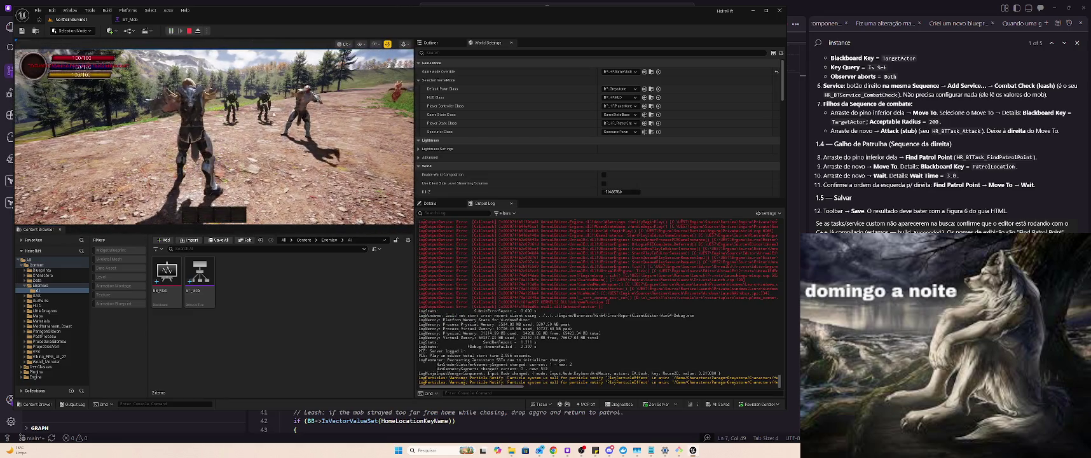
{"action": "left_click", "coordinate": [300, 97]}
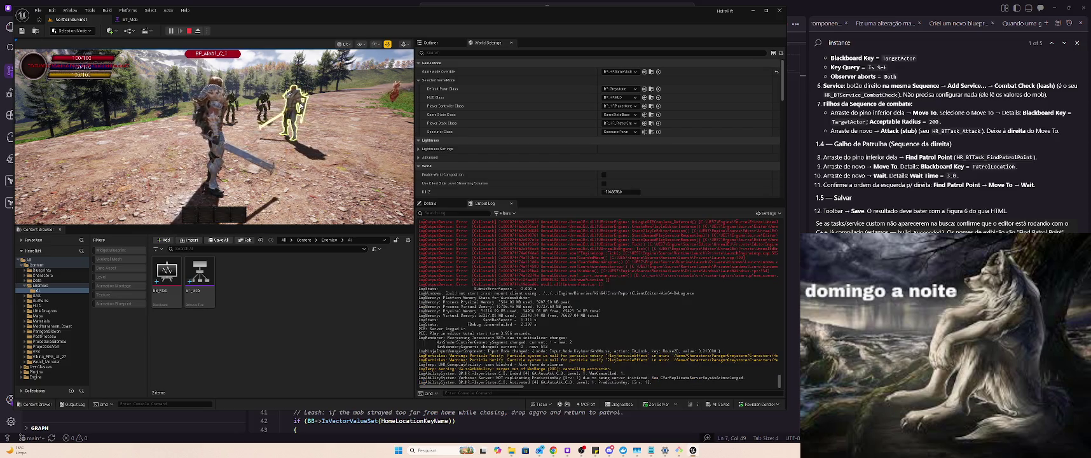
{"action": "key", "text": "2"}
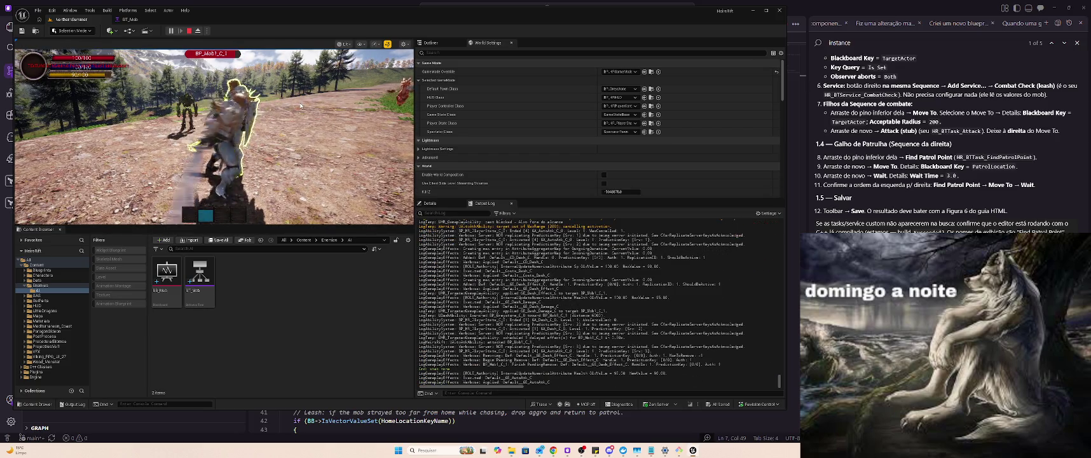
{"action": "key", "text": "3"}
{"action": "key", "text": "s"}
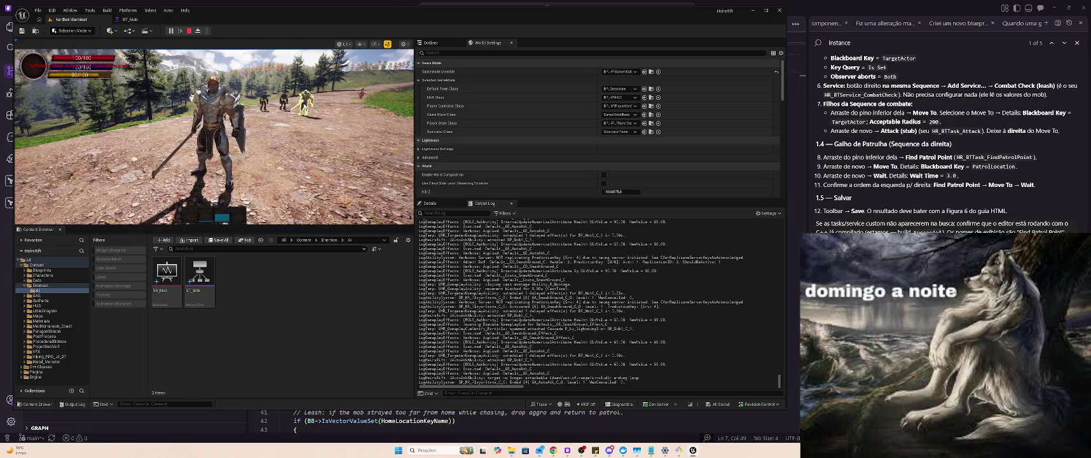
{"action": "key", "text": "Escape"}
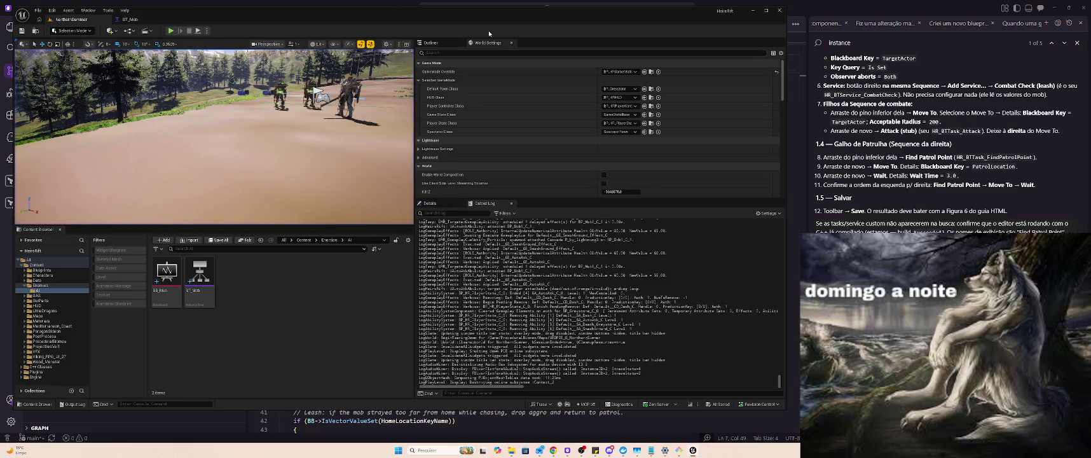
{"action": "left_click", "coordinate": [522, 3]}
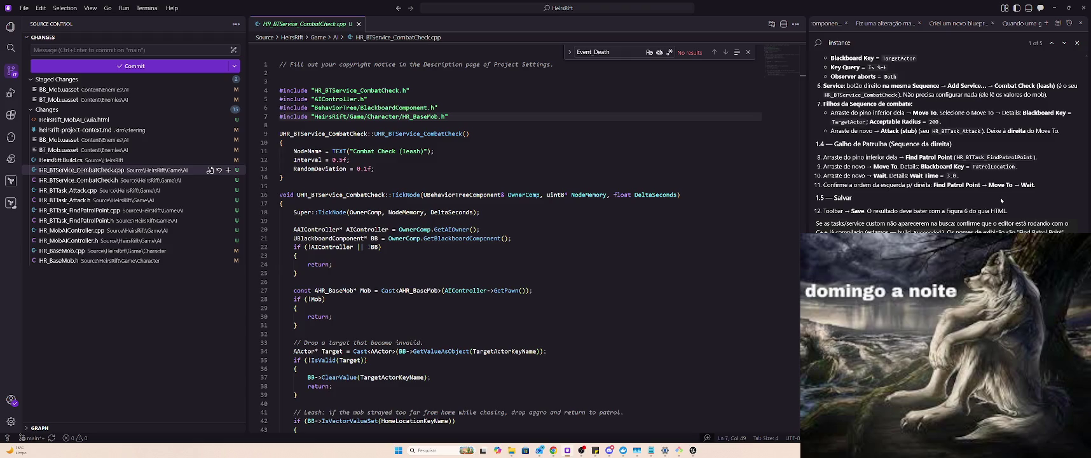
{"action": "key", "text": "ctrl+l"}
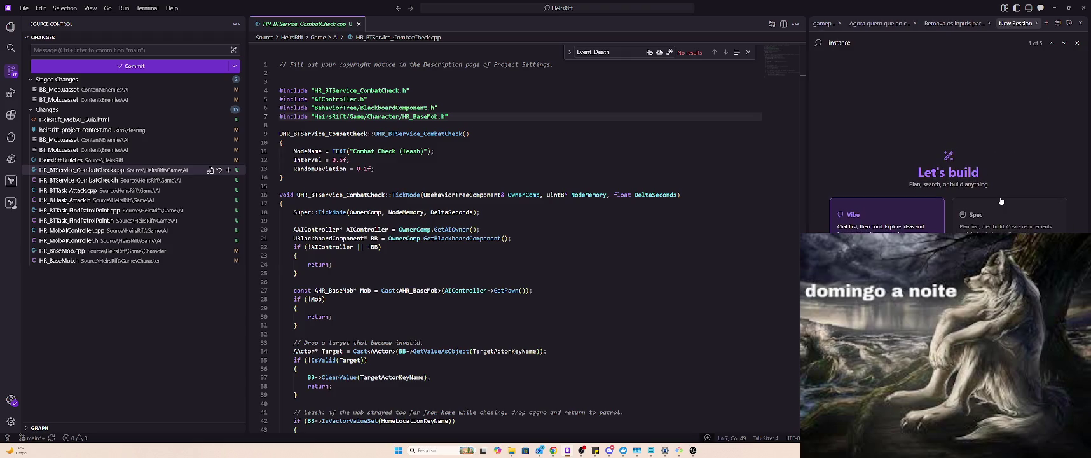
{"action": "left_click", "coordinate": [1036, 23]}
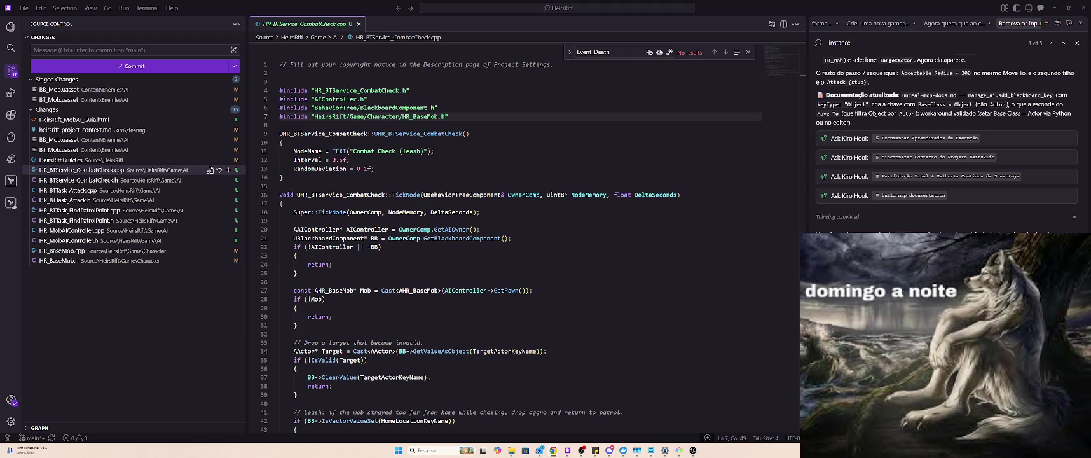
{"action": "scroll", "coordinate": [954, 185], "scroll_direction": "down", "scroll_amount": 5}
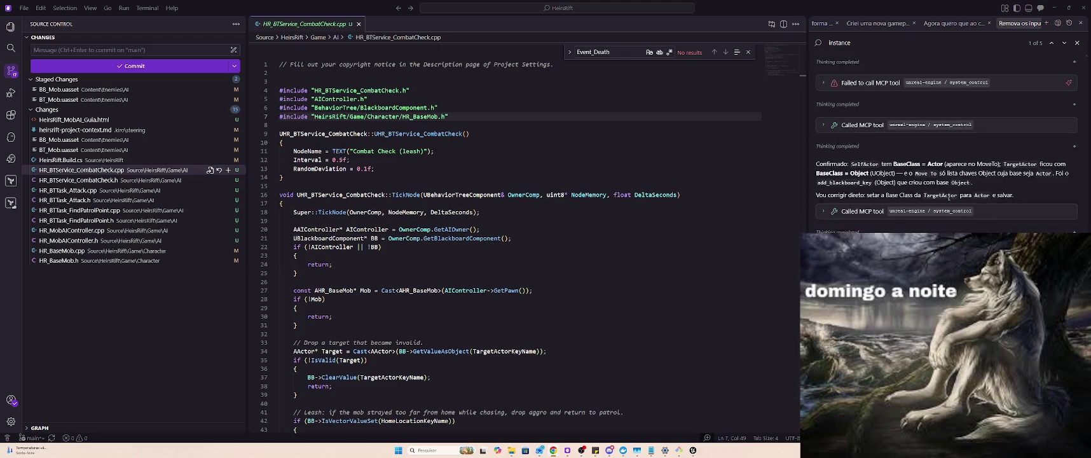
{"action": "scroll", "coordinate": [948, 198], "scroll_direction": "up", "scroll_amount": 5}
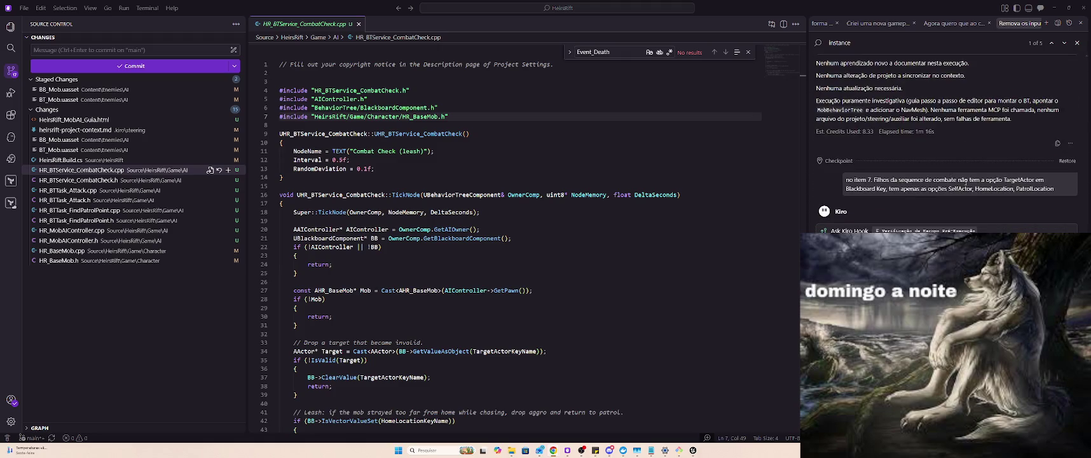
{"action": "scroll", "coordinate": [978, 182], "scroll_direction": "down", "scroll_amount": 10}
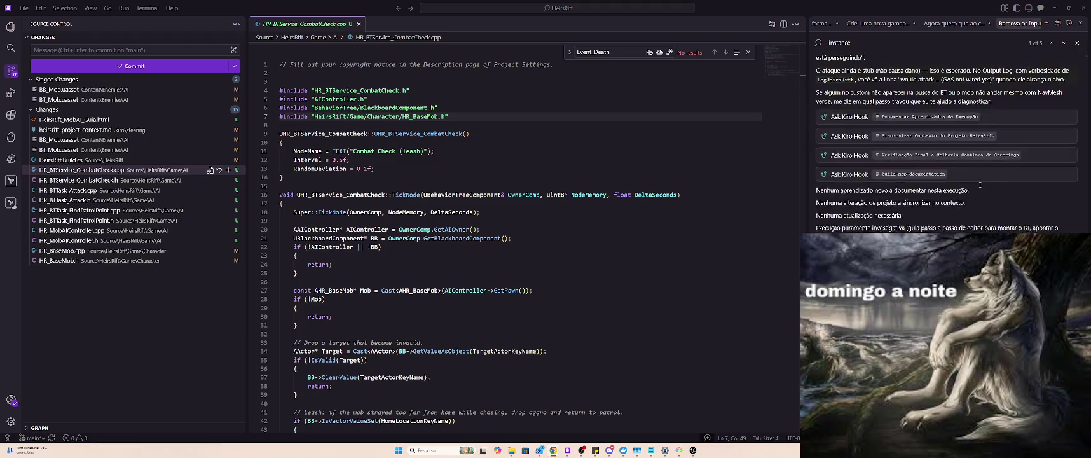
{"action": "scroll", "coordinate": [980, 181], "scroll_direction": "up", "scroll_amount": 5}
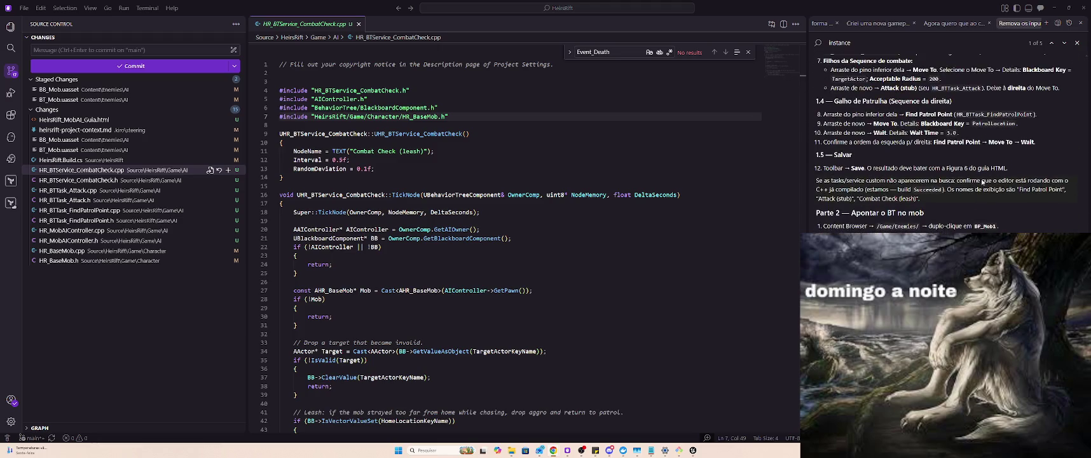
{"action": "scroll", "coordinate": [982, 182], "scroll_direction": "down", "scroll_amount": 3}
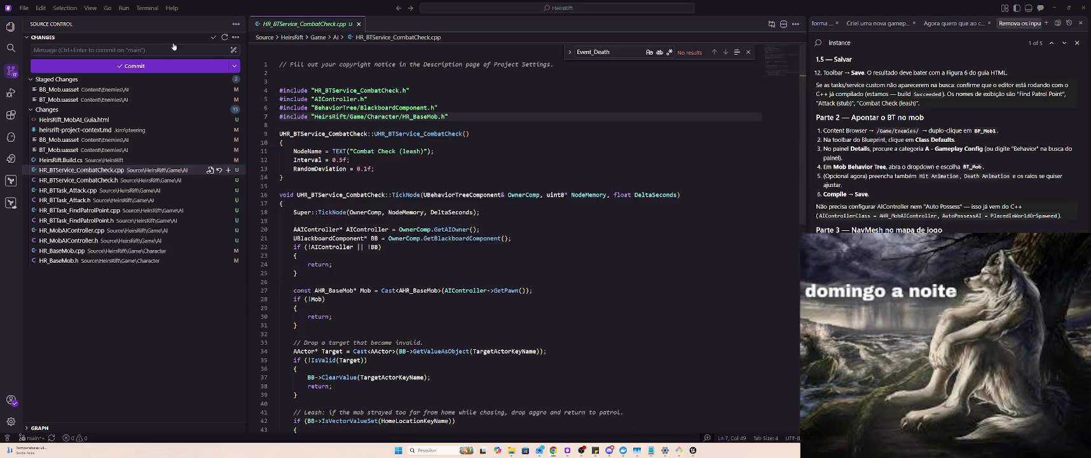
Open the BP_Mob1 Blueprint from the Content Browser's Enemies folder.
{"action": "key", "text": "alt+Tab"}
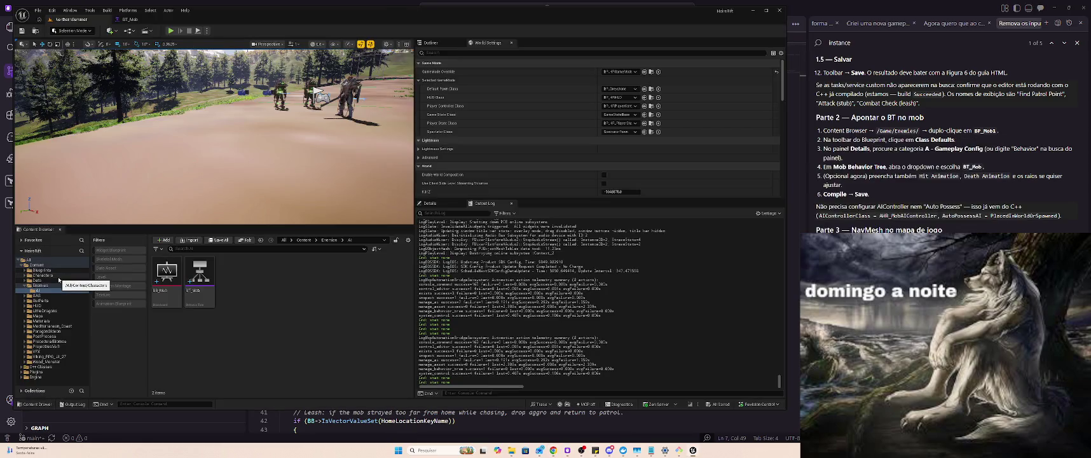
{"action": "left_click", "coordinate": [40, 285]}
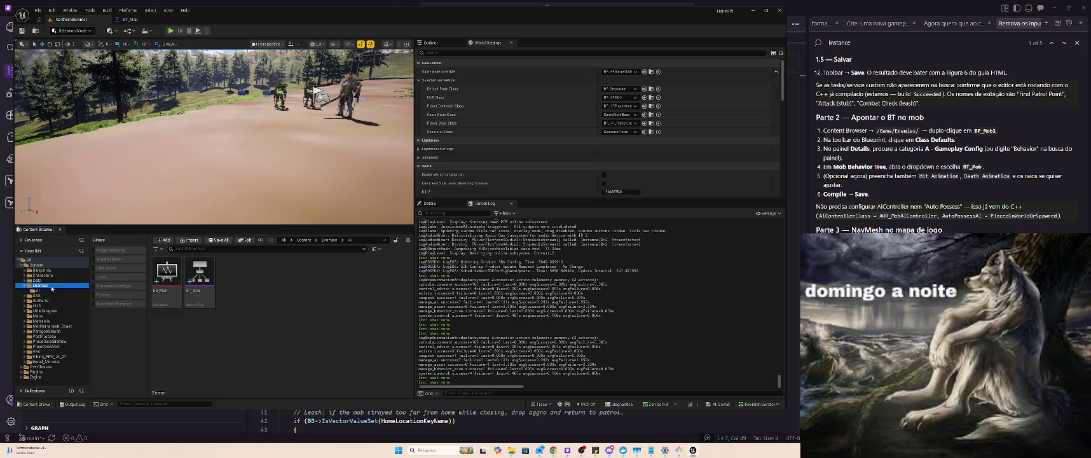
{"action": "left_click", "coordinate": [187, 272]}
{"action": "double_click", "coordinate": [187, 272]}
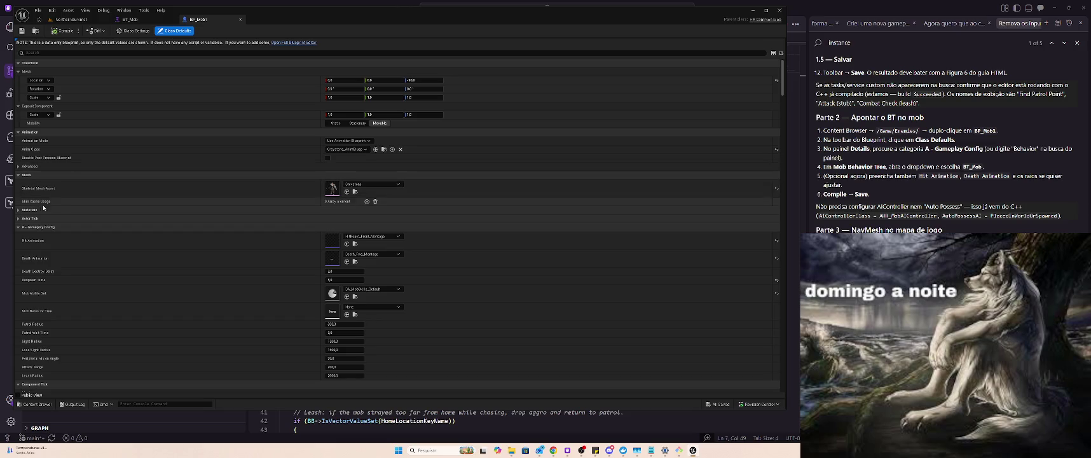
Assign BT_Mob as BP_Mob1's Mob Behavior Tree, compile and save, then return to NorthernSummer.
{"action": "left_click", "coordinate": [380, 307]}
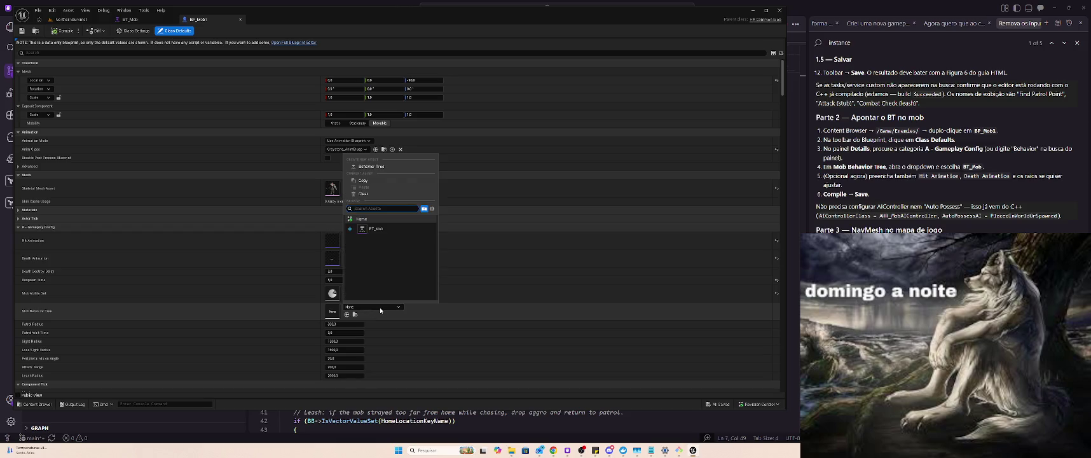
{"action": "left_click", "coordinate": [385, 230]}
{"action": "left_click", "coordinate": [62, 31]}
{"action": "left_click", "coordinate": [22, 30]}
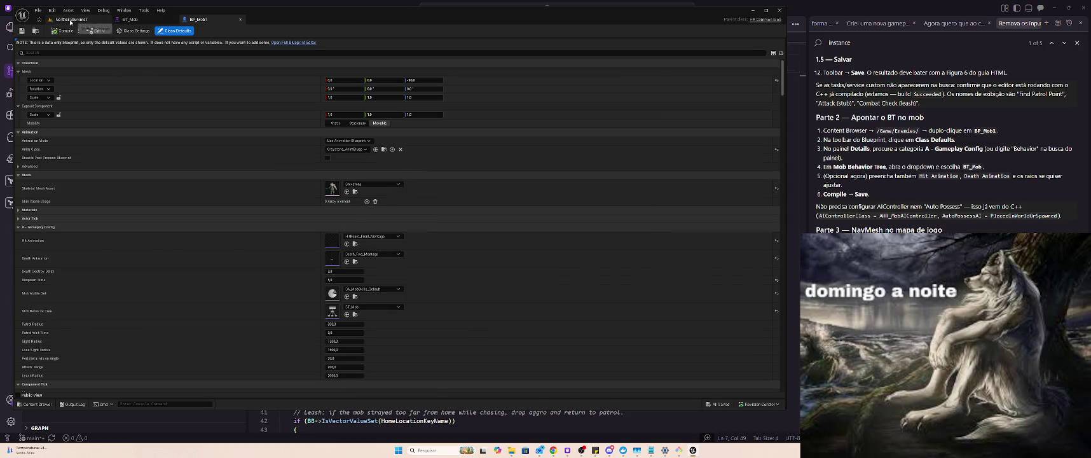
{"action": "left_click", "coordinate": [70, 19]}
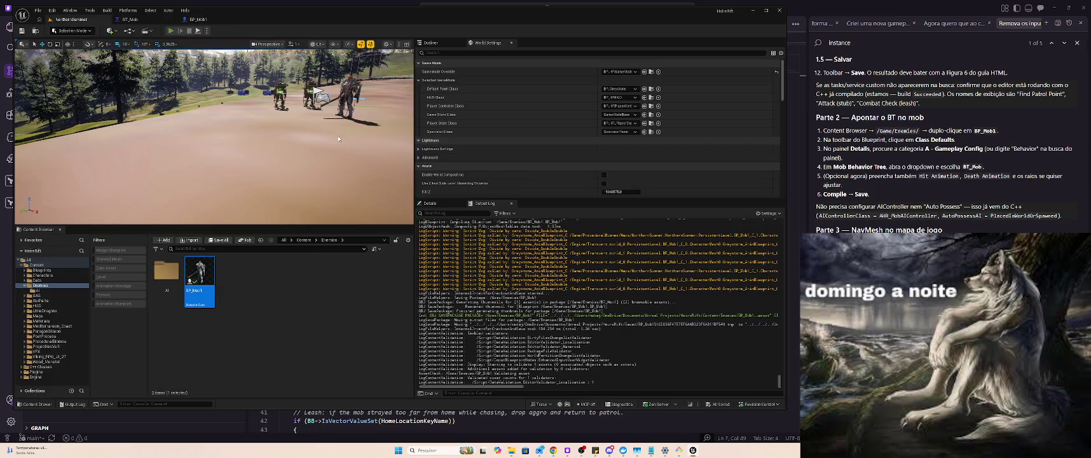
{"action": "key", "text": "alt+p"}
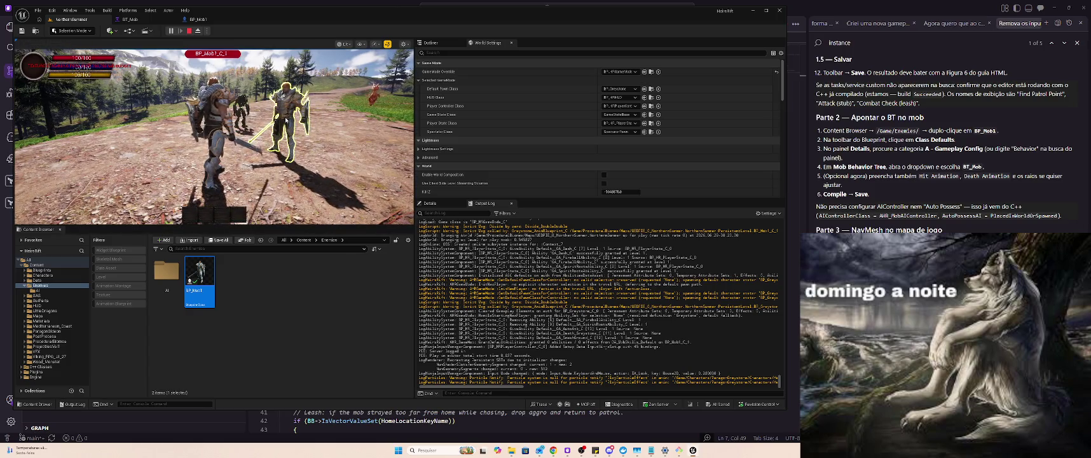
{"action": "key", "text": "2"}
{"action": "key", "text": "s"}
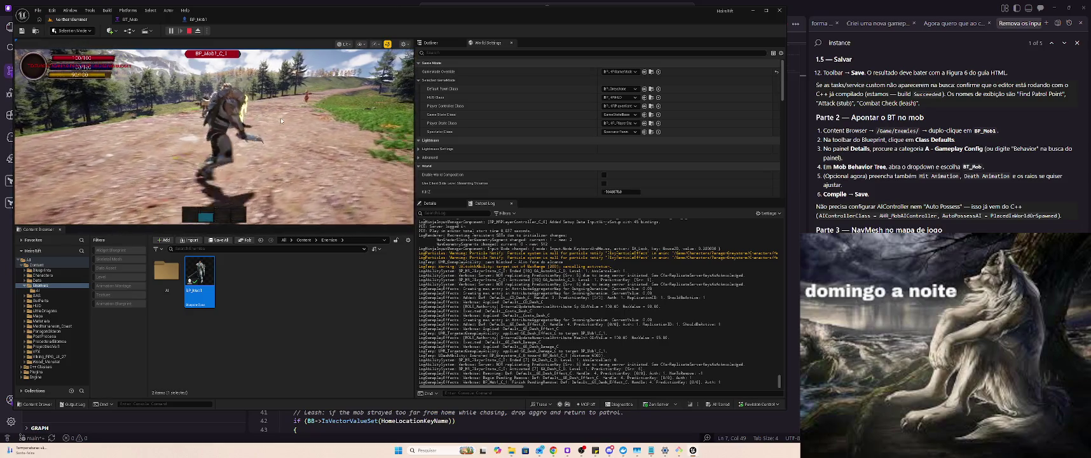
{"action": "key", "text": "3"}
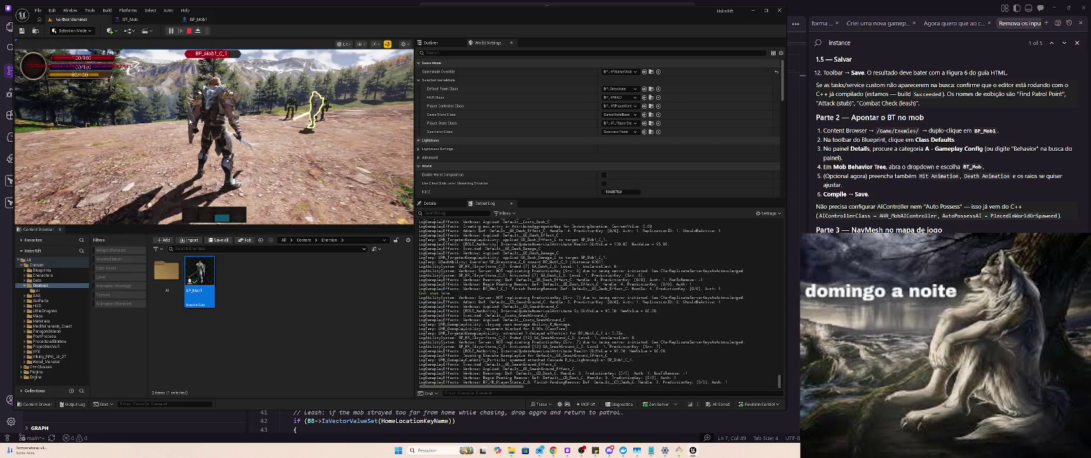
{"action": "key", "text": "Escape"}
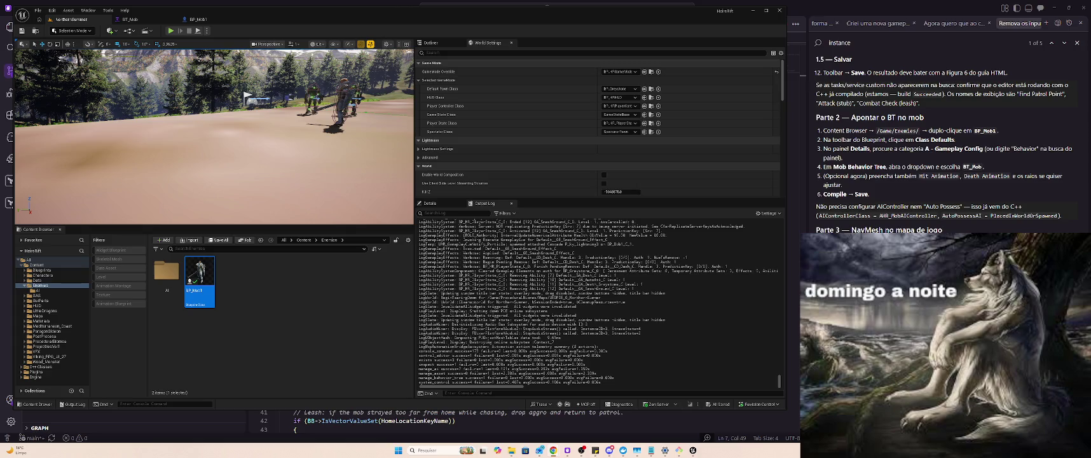
{"action": "key", "text": "alt+Tab"}
{"action": "key", "text": "alt+Tab"}
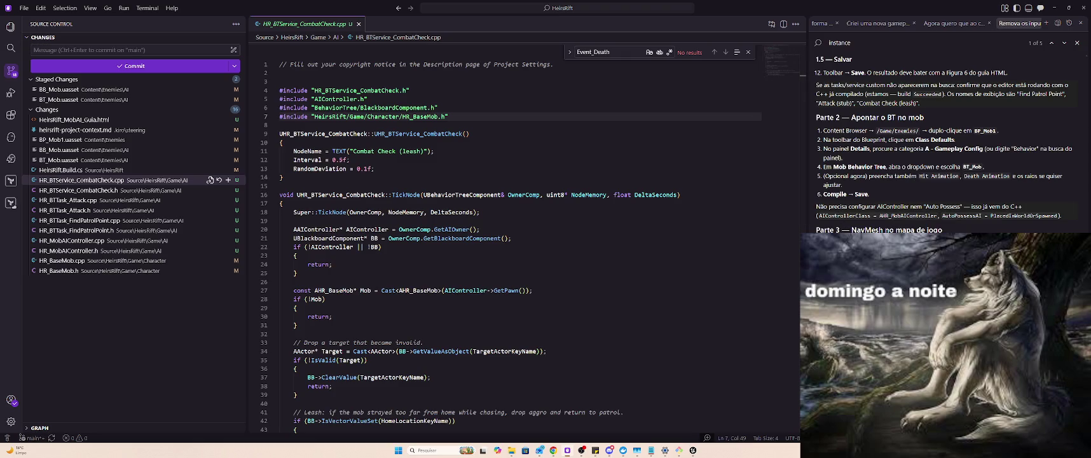
Place a Nav Mesh Bounds Volume found by searching 'nav mesh', then move the view toward the ground.
{"action": "key", "text": "alt+Tab"}
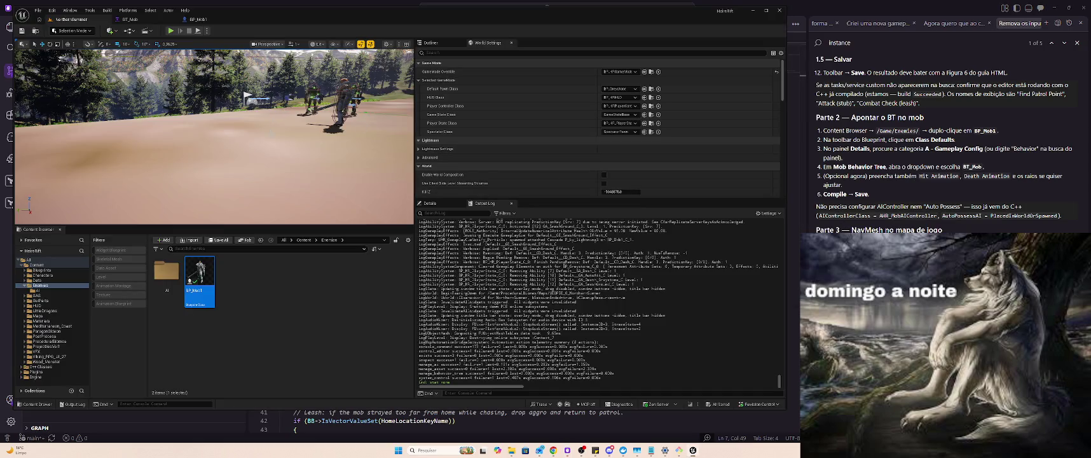
{"action": "left_click", "coordinate": [112, 31]}
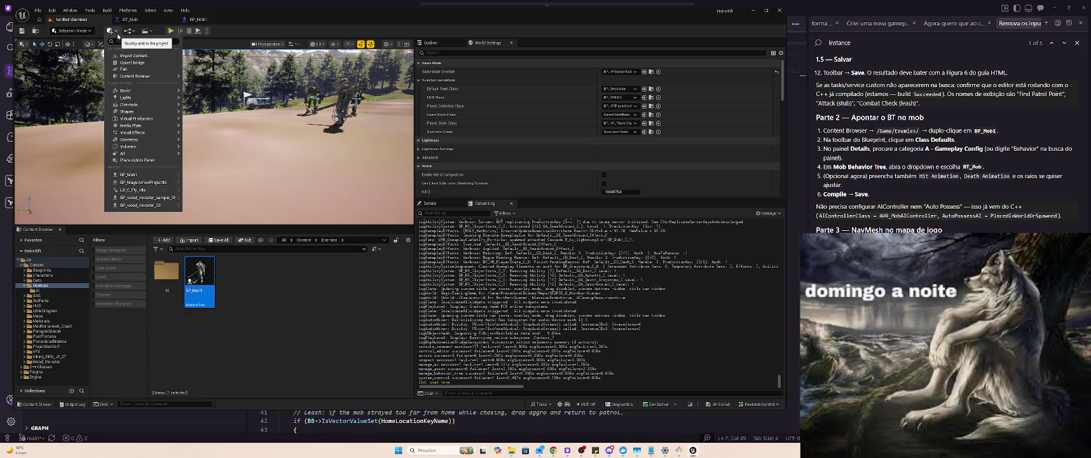
{"action": "type", "text": "na"}
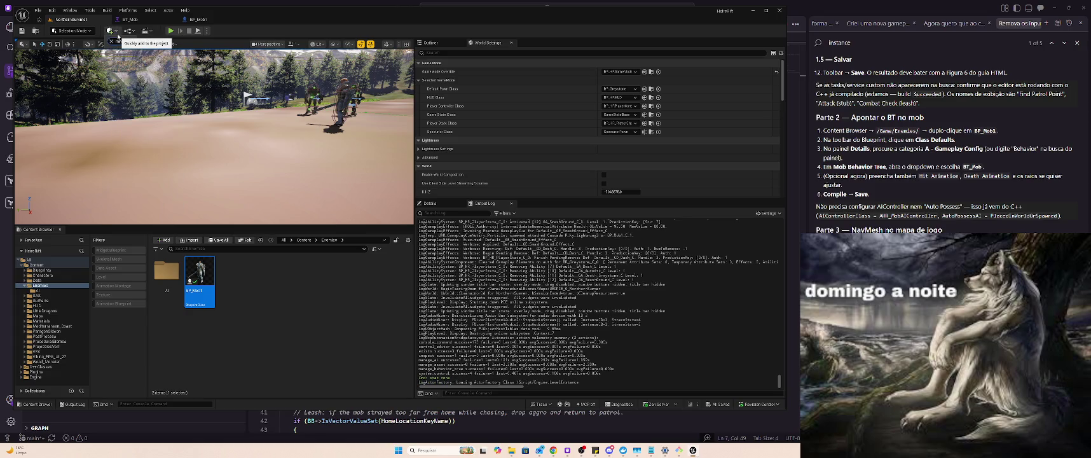
{"action": "type", "text": "v mesh"}
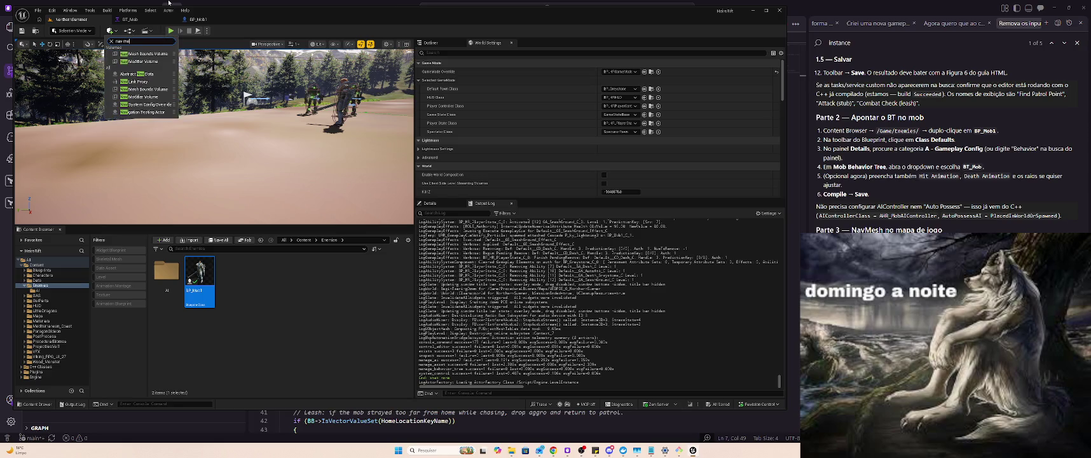
{"action": "left_click", "coordinate": [140, 53]}
{"action": "key", "text": "f"}
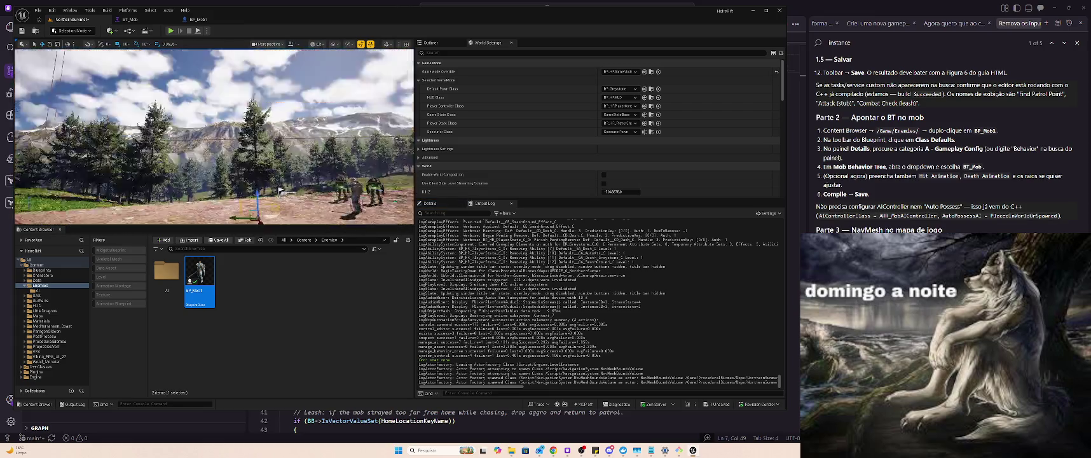
{"action": "key", "text": "w"}
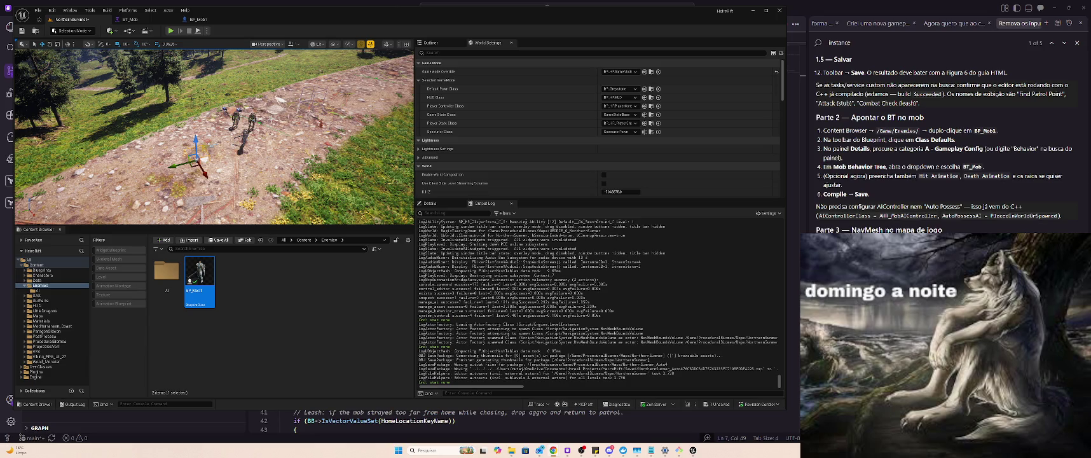
Fly the camera over the path to the mobs and show the navigation mesh coverage with P.
{"action": "key", "text": "w"}
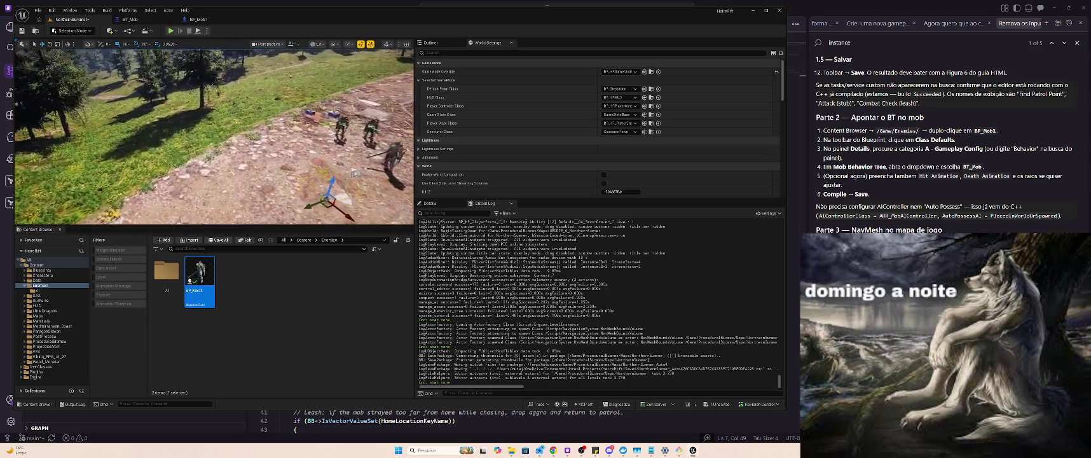
{"action": "key", "text": "w"}
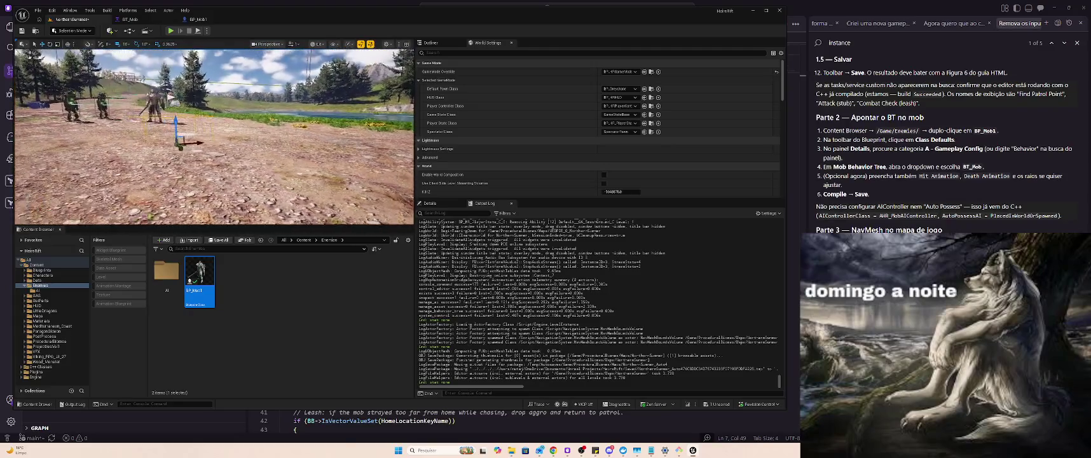
{"action": "key", "text": "e"}
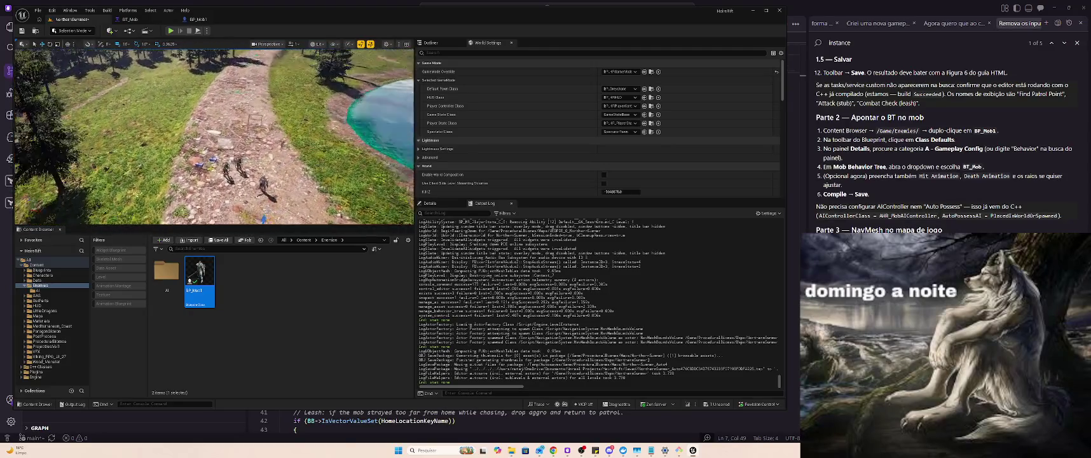
{"action": "key", "text": "w"}
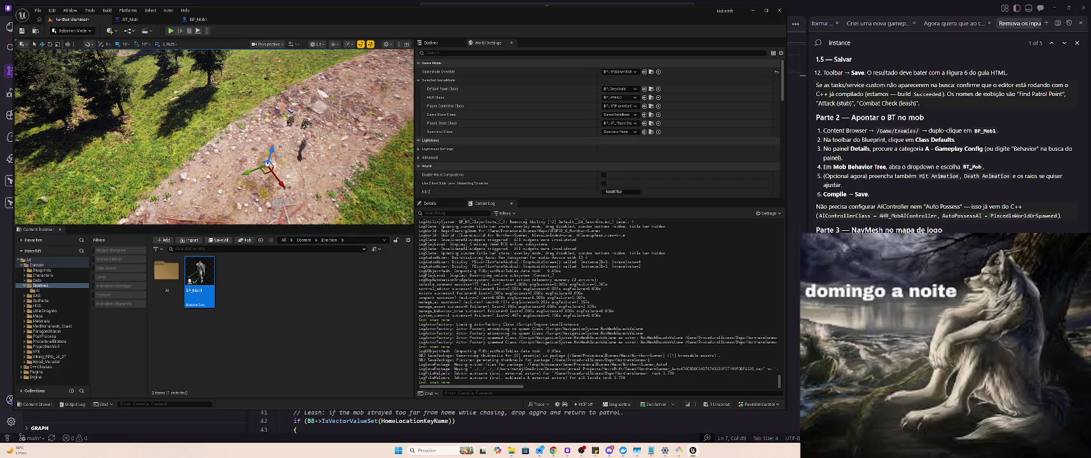
{"action": "key", "text": "e"}
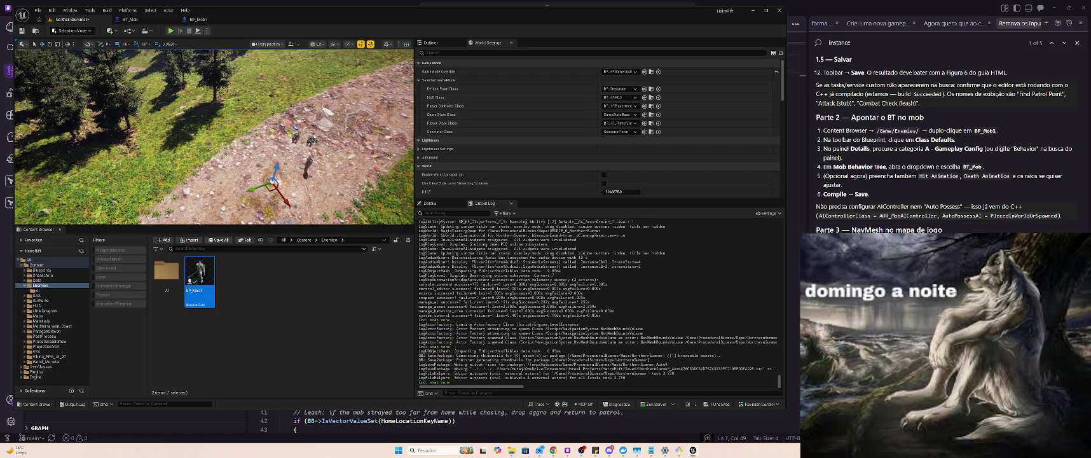
{"action": "key", "text": "w"}
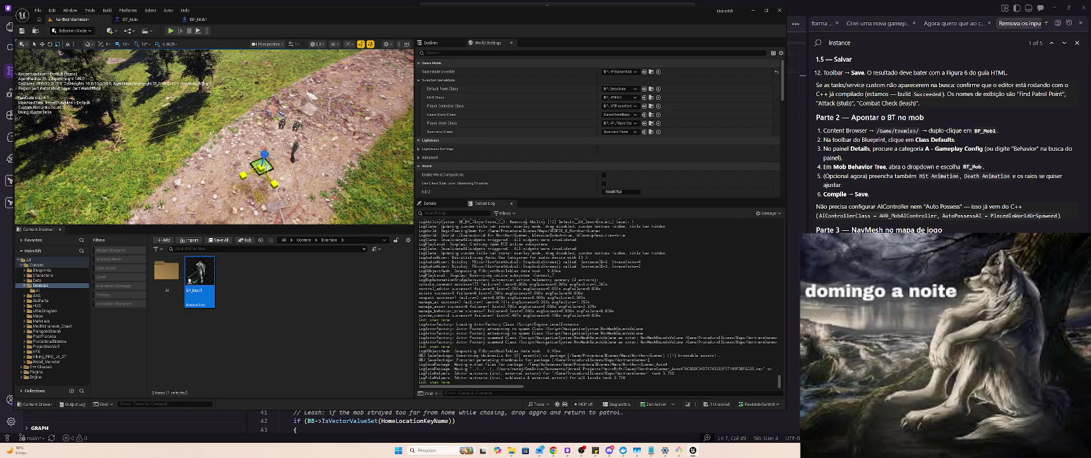
{"action": "key", "text": "p"}
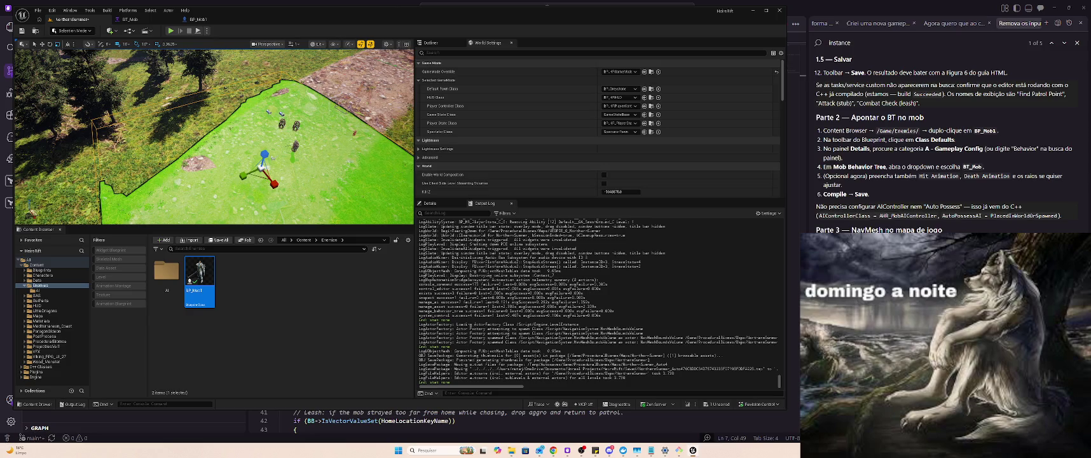
Save the NorthernSummer map and start a Play-in-Editor test with the game view focused.
{"action": "key", "text": "ctrl+s"}
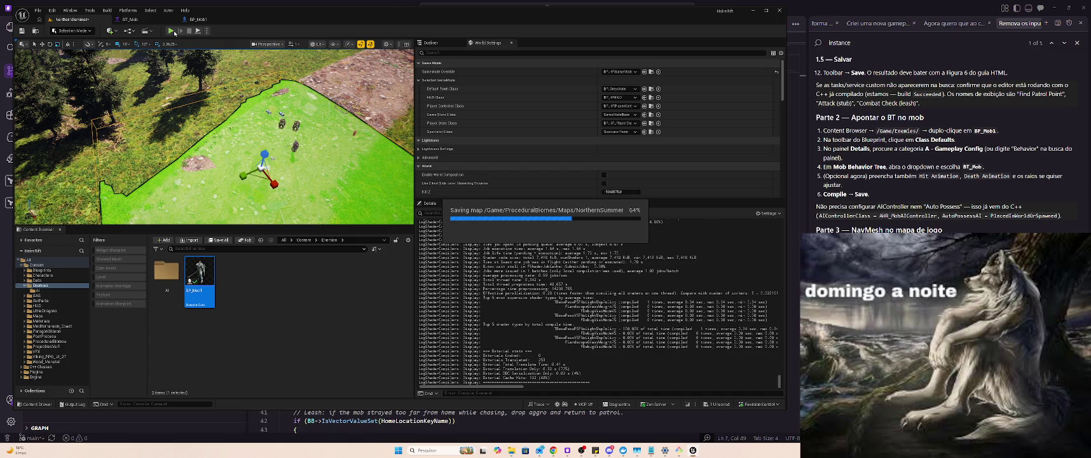
{"action": "scroll", "coordinate": [957, 197], "scroll_direction": "down", "scroll_amount": 3}
{"action": "scroll", "coordinate": [956, 194], "scroll_direction": "down", "scroll_amount": 2}
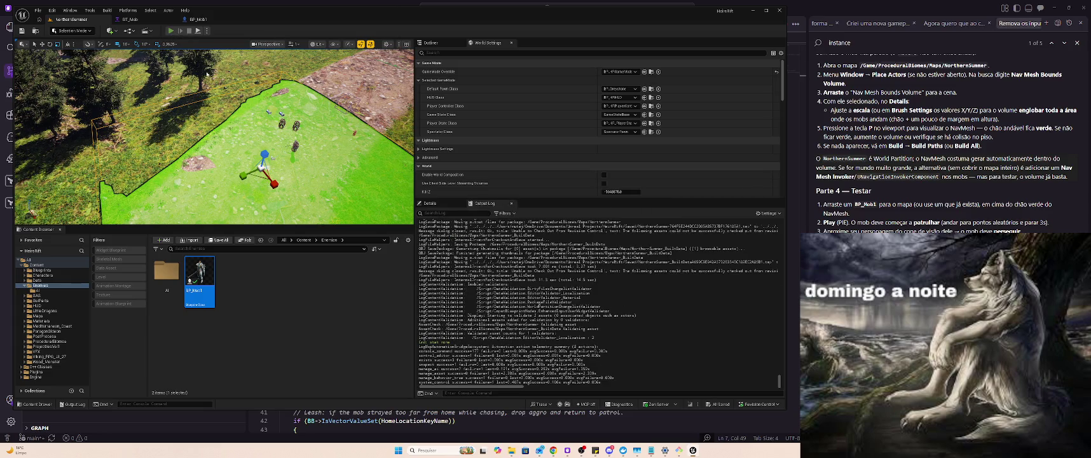
{"action": "key", "text": "alt+p"}
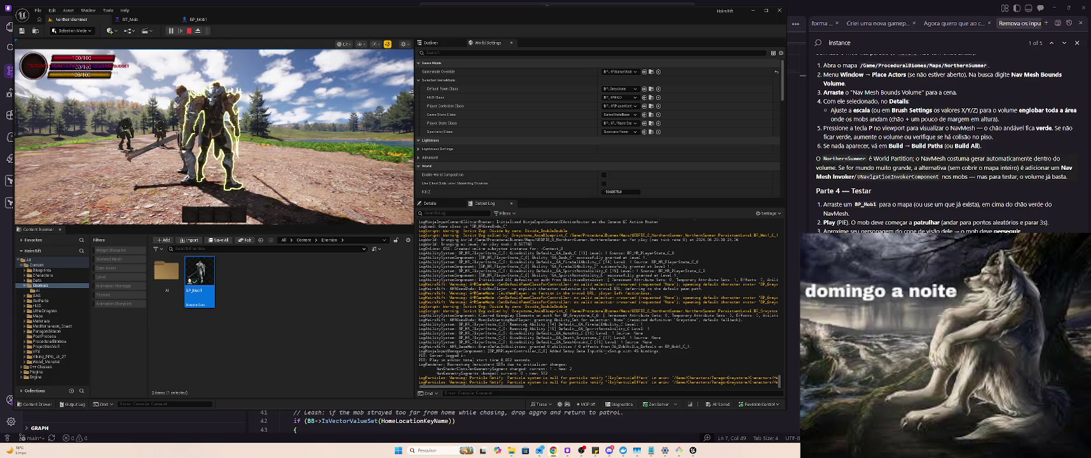
{"action": "left_click", "coordinate": [305, 140]}
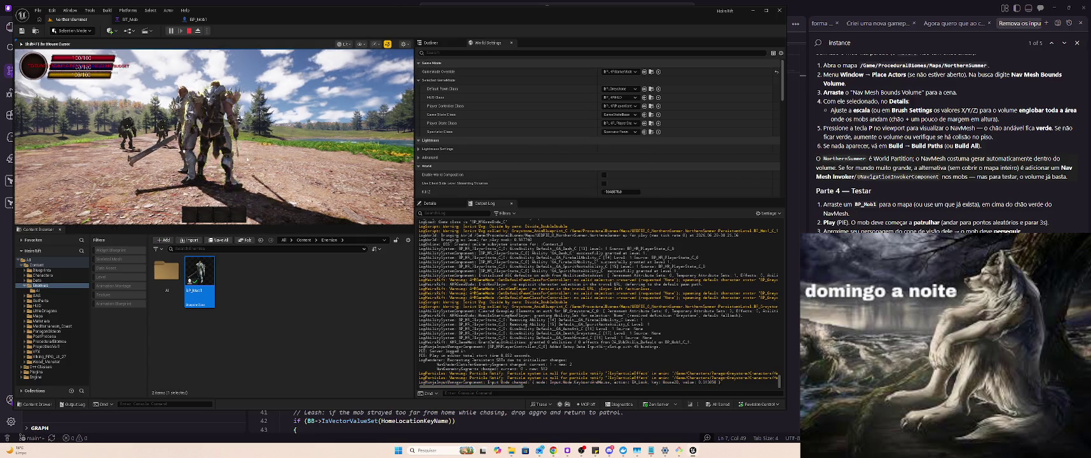
Restart Play-in-Editor, swing the sword, and lure a mob into chasing the character.
{"action": "key", "text": "Escape"}
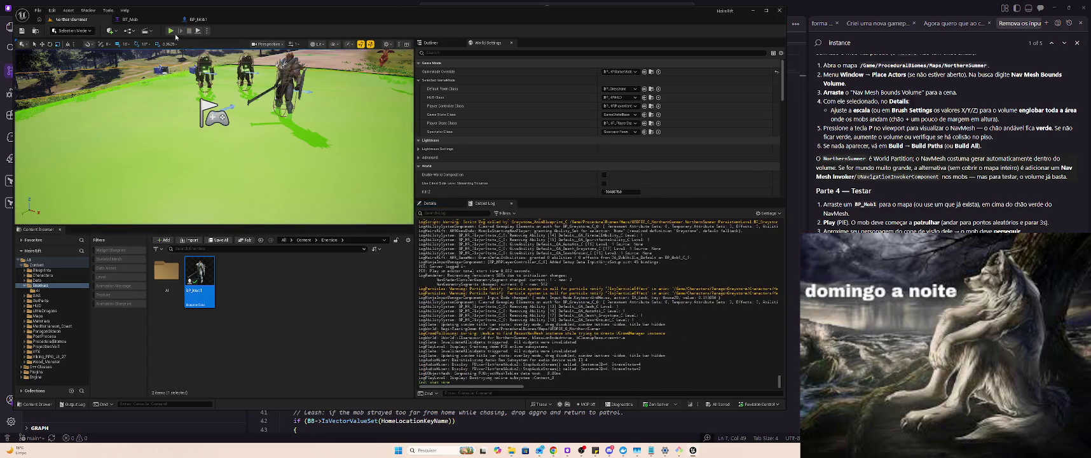
{"action": "key", "text": "alt+p"}
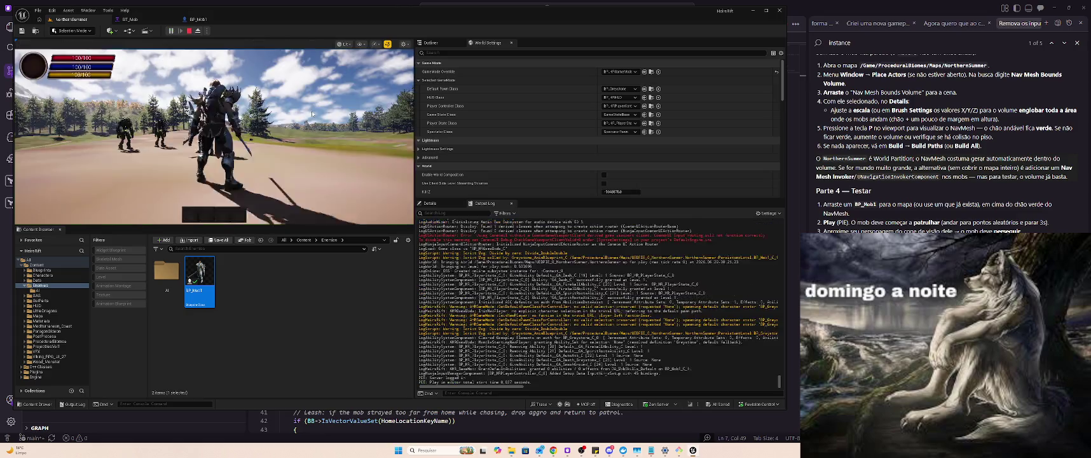
{"action": "key", "text": "s"}
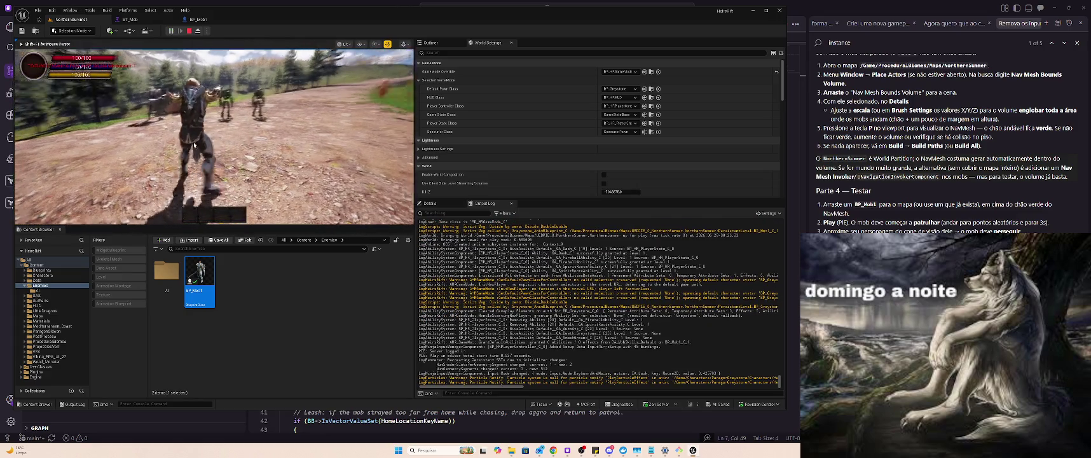
{"action": "left_click", "coordinate": [164, 145]}
{"action": "key", "text": "w"}
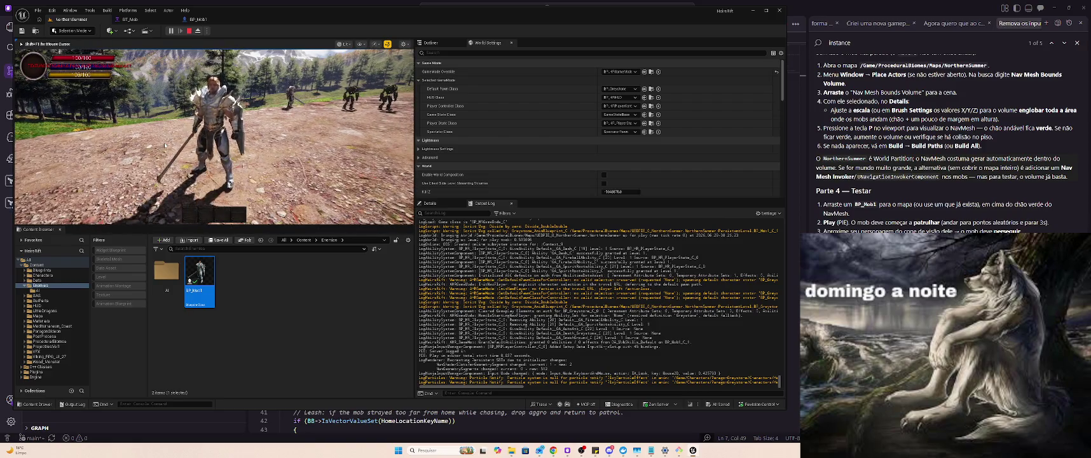
{"action": "key", "text": "w"}
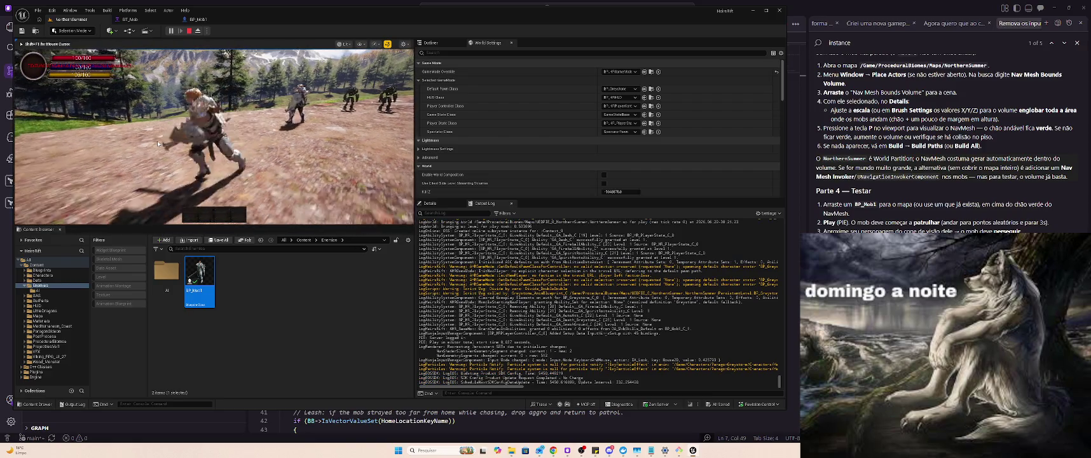
{"action": "key", "text": "s"}
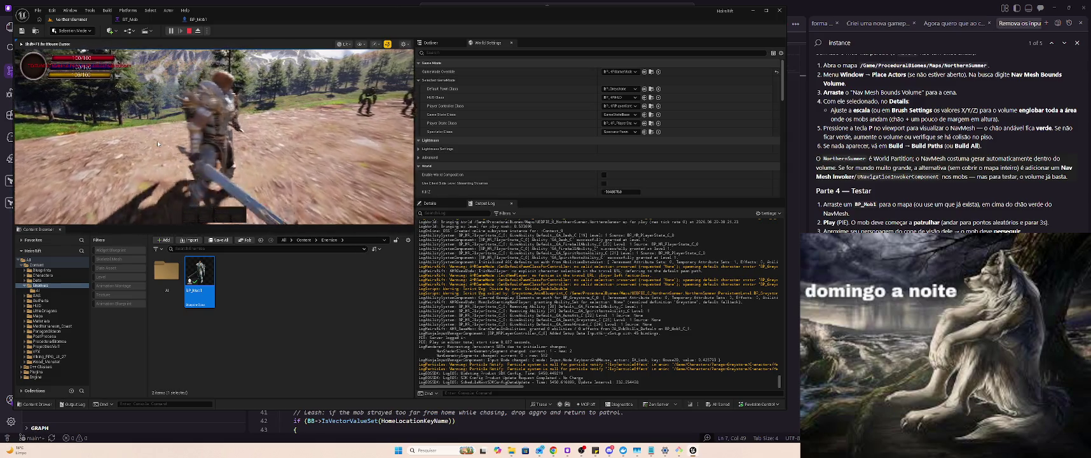
{"action": "key", "text": "s"}
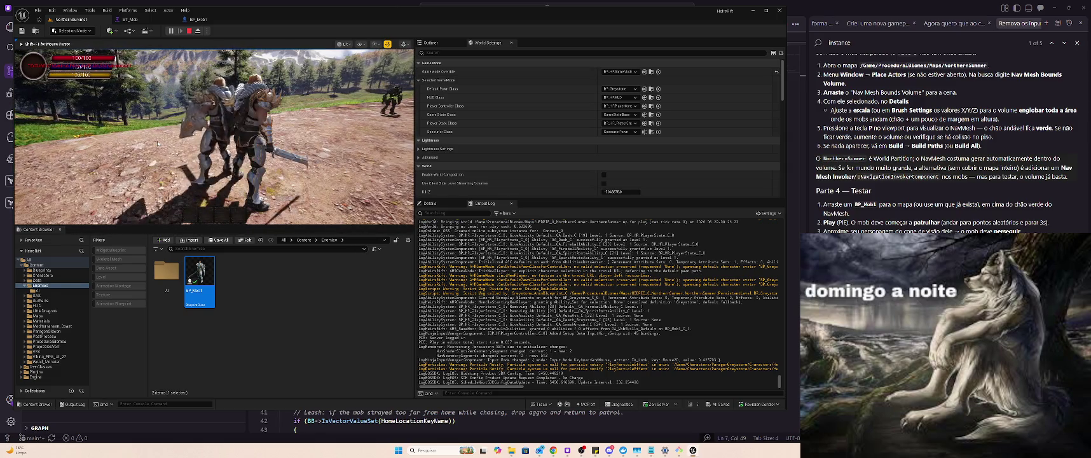
{"action": "key", "text": "s"}
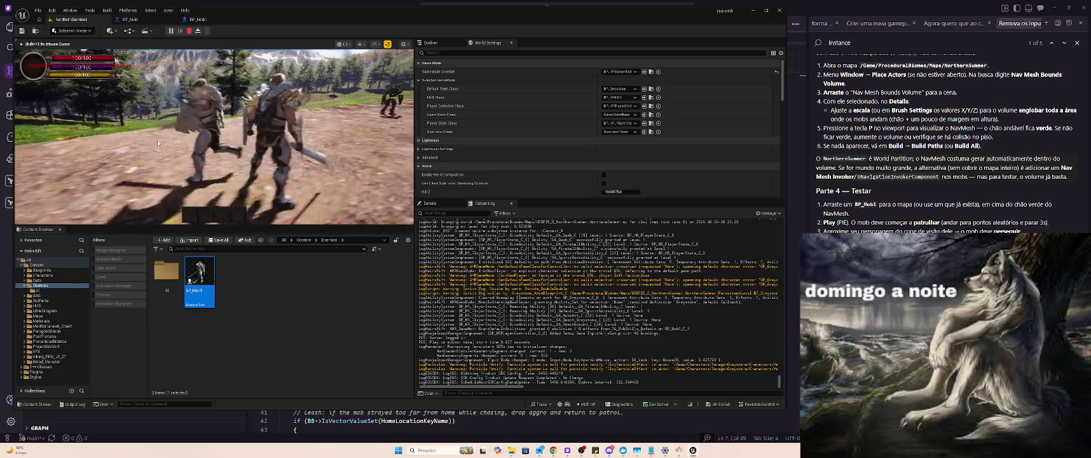
{"action": "key", "text": "s"}
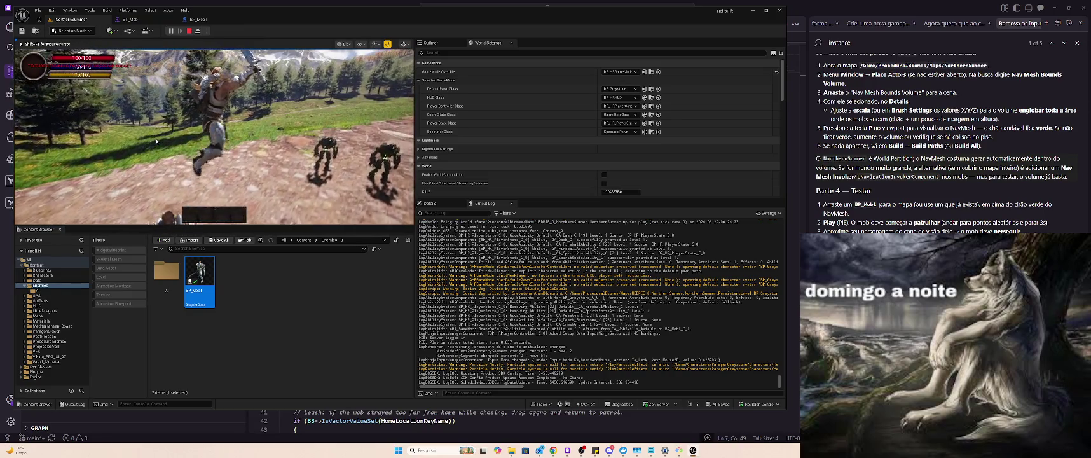
Fight the mob with sword strikes near the lake, then stop the play session.
{"action": "key", "text": "s"}
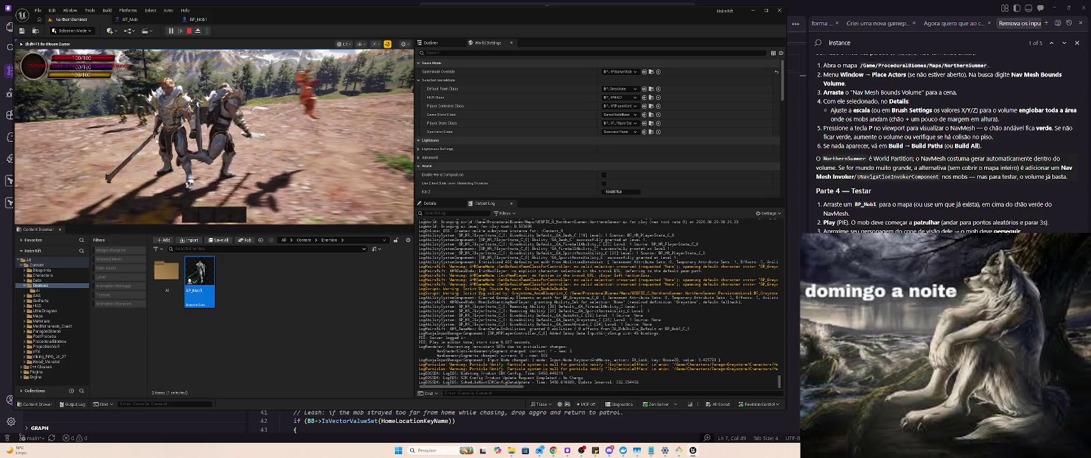
{"action": "key", "text": "s"}
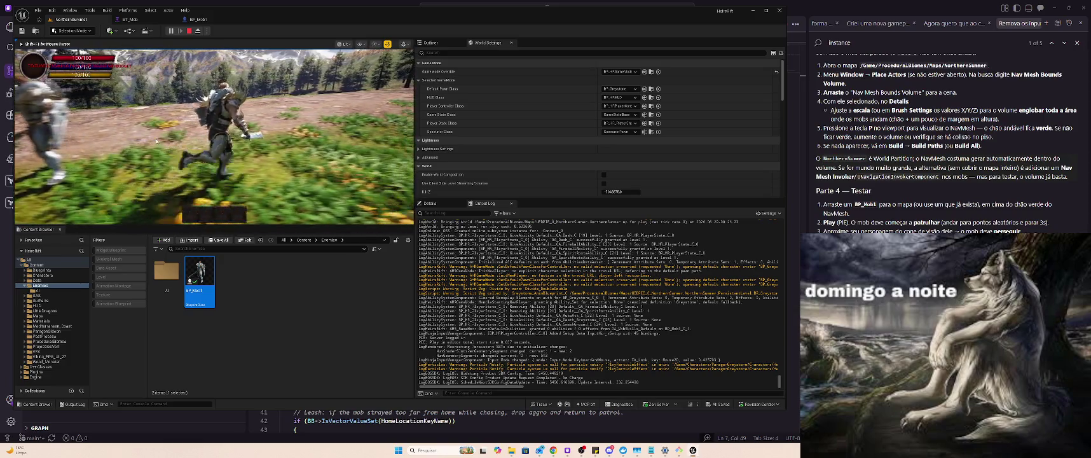
{"action": "key", "text": "s"}
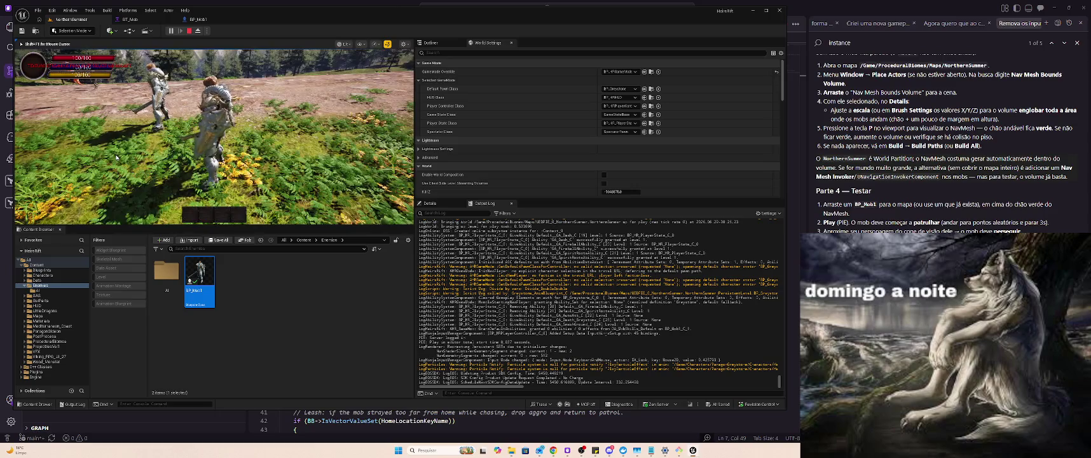
{"action": "key", "text": "s"}
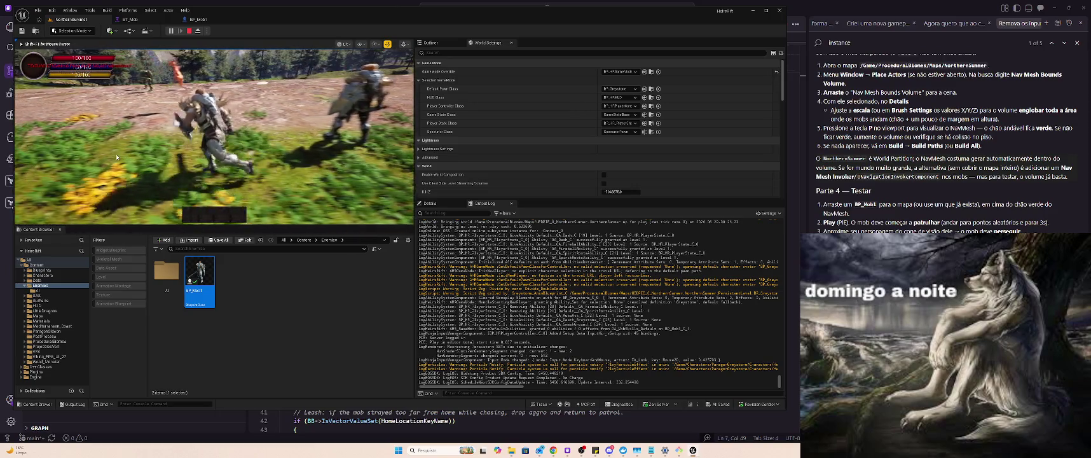
{"action": "key", "text": "w"}
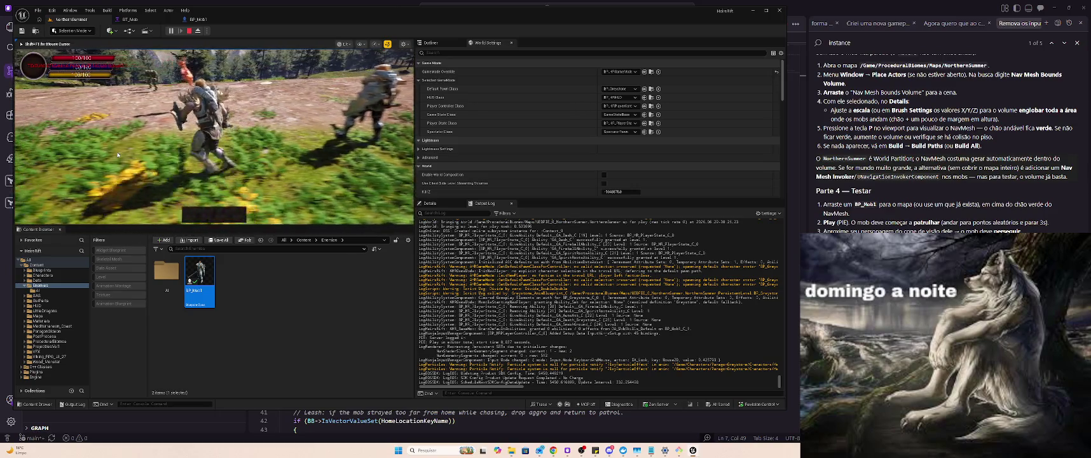
{"action": "key", "text": "w"}
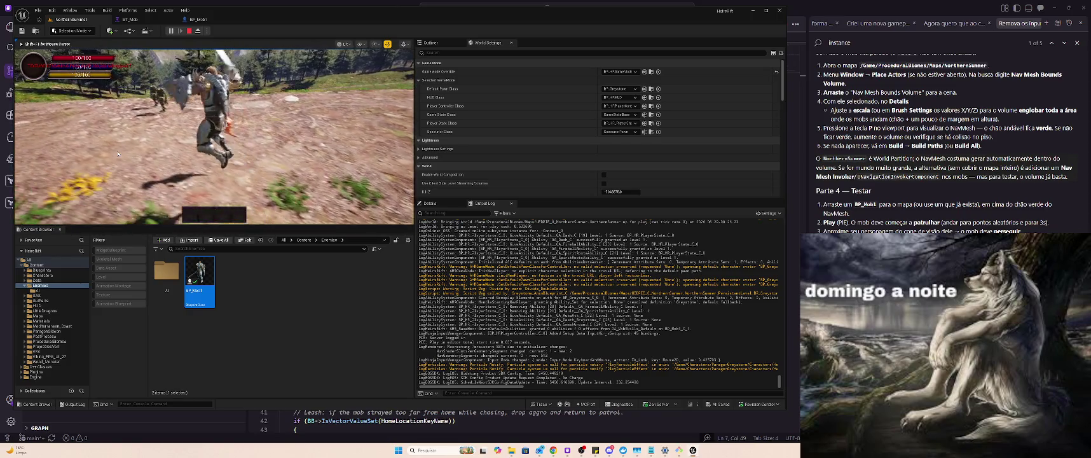
{"action": "key", "text": "s"}
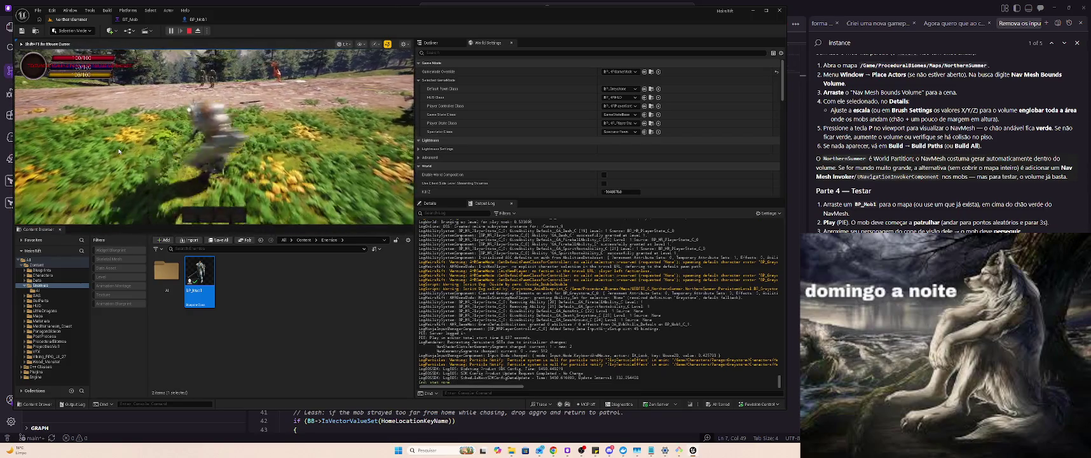
{"action": "key", "text": "w"}
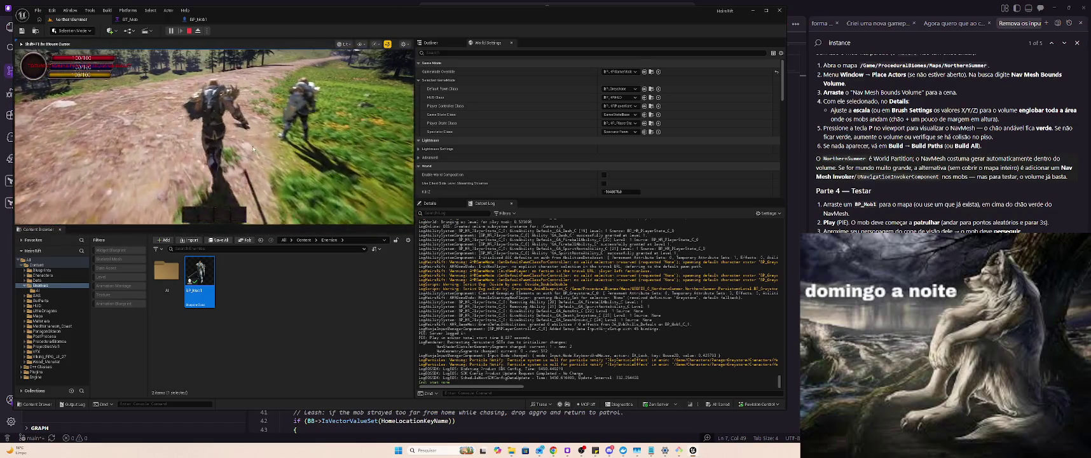
{"action": "left_click", "coordinate": [253, 149]}
{"action": "key", "text": "w"}
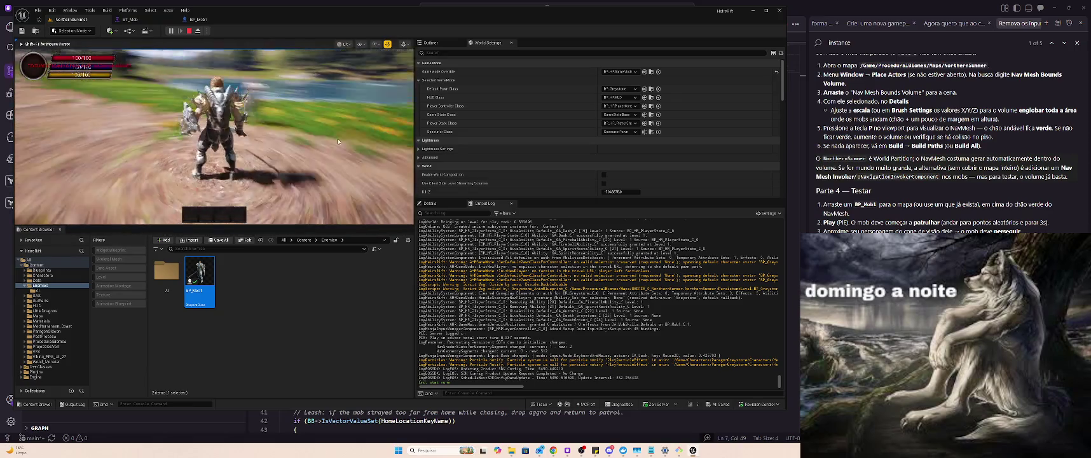
{"action": "left_click", "coordinate": [287, 134]}
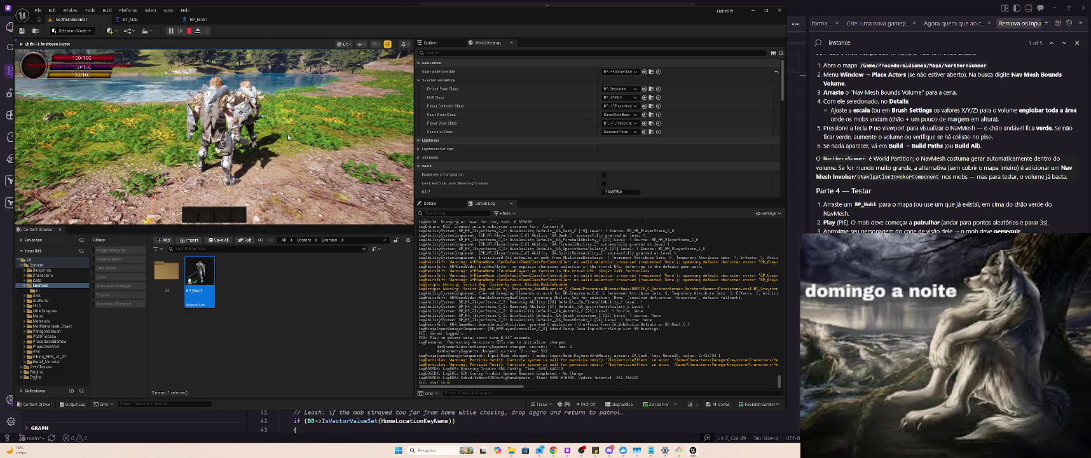
{"action": "left_click", "coordinate": [189, 30]}
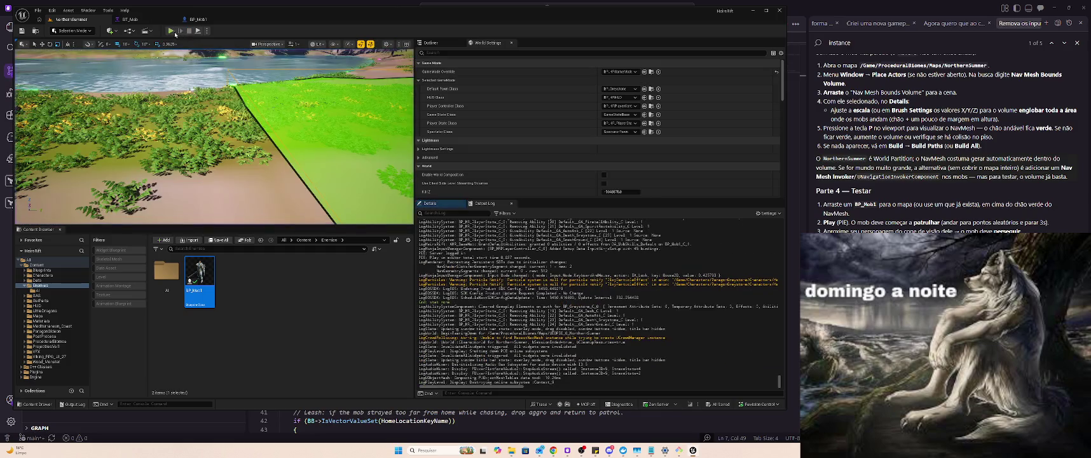
Start another play test, run to the mobs and auto-attack the targeted BP_Mob1.
{"action": "key", "text": "alt+p"}
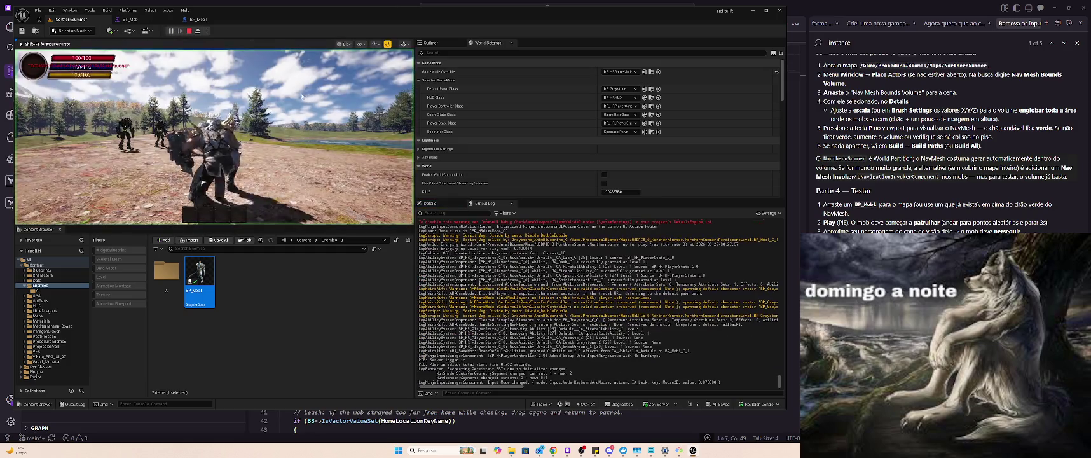
{"action": "left_click", "coordinate": [260, 136]}
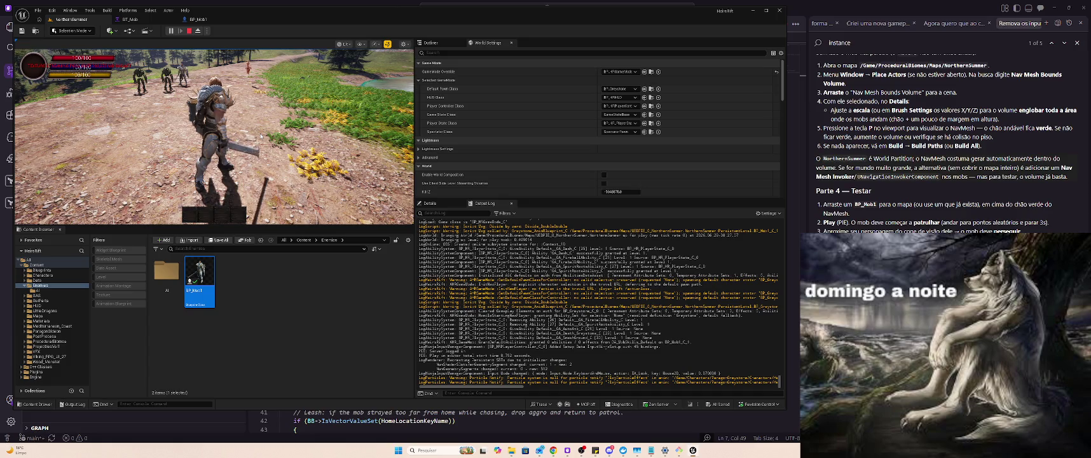
{"action": "key", "text": "w"}
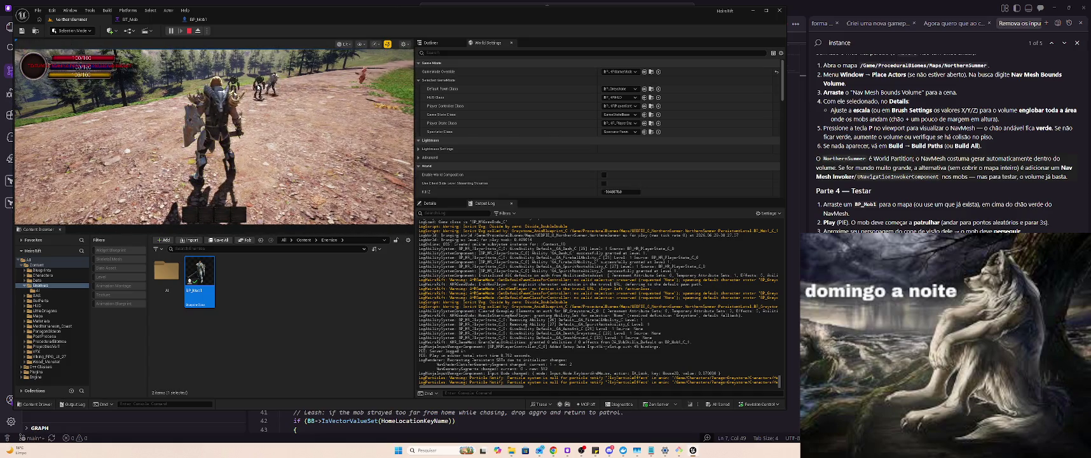
{"action": "key", "text": "w"}
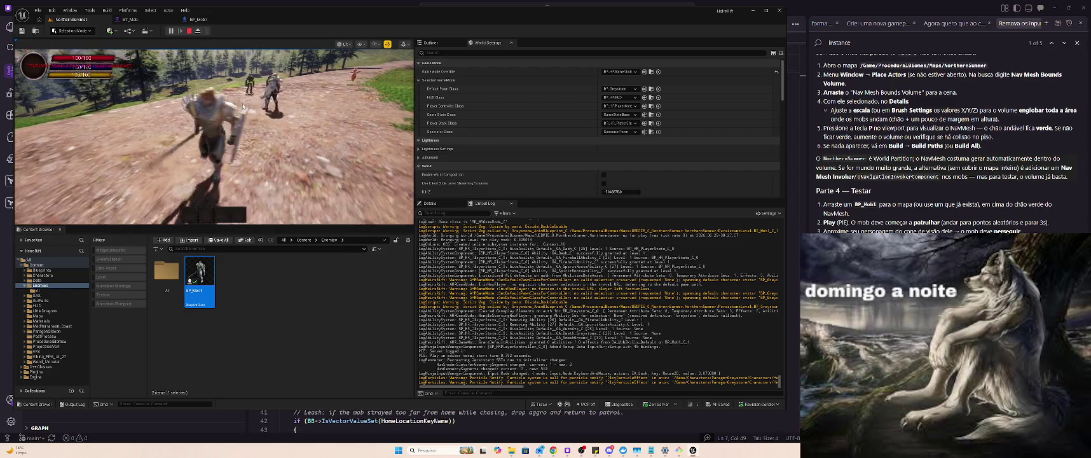
{"action": "key", "text": "1"}
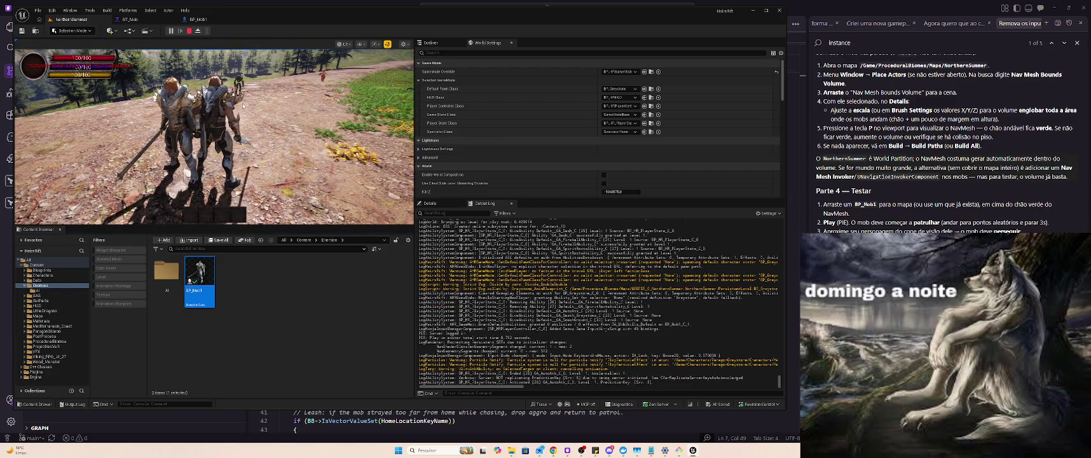
{"action": "key", "text": "2"}
{"action": "left_click", "coordinate": [181, 111]}
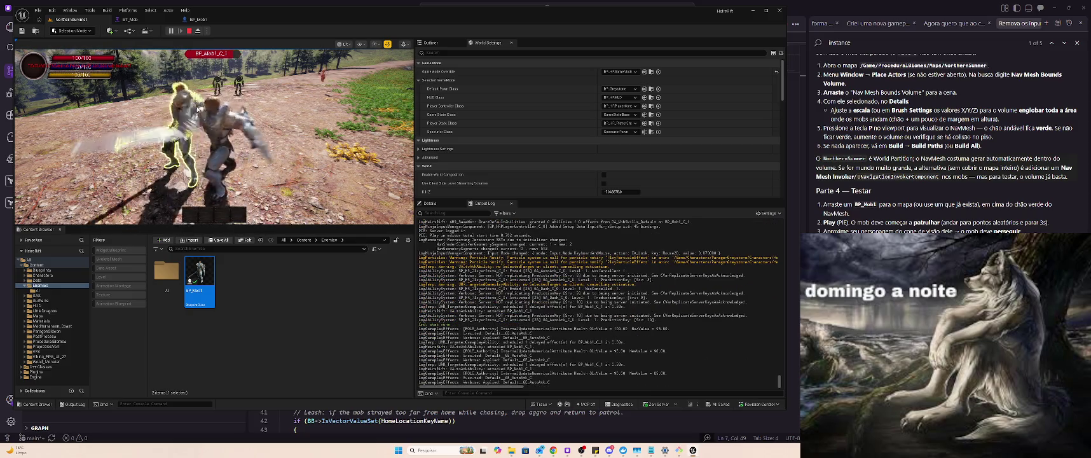
{"action": "left_click", "coordinate": [196, 110]}
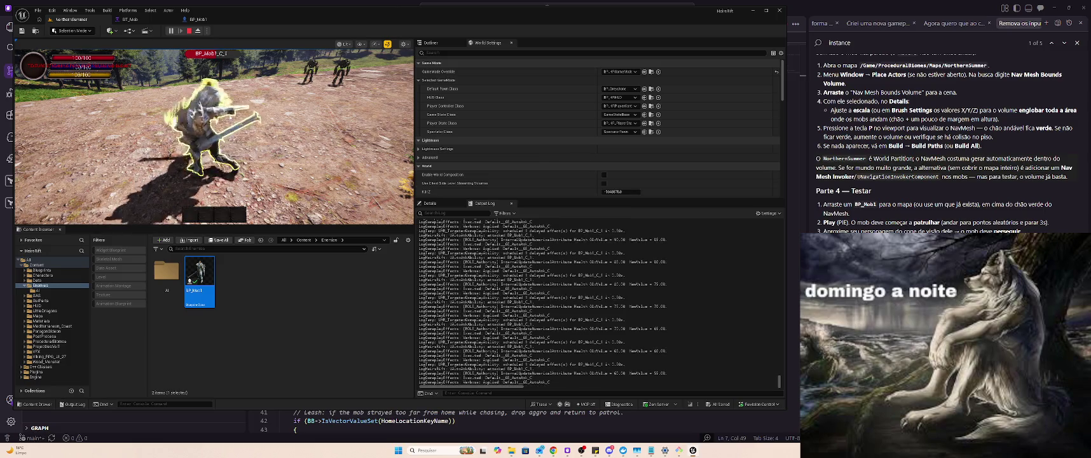
Perform the ground smash with key 3, then close in and attack the two mobs.
{"action": "key", "text": "3"}
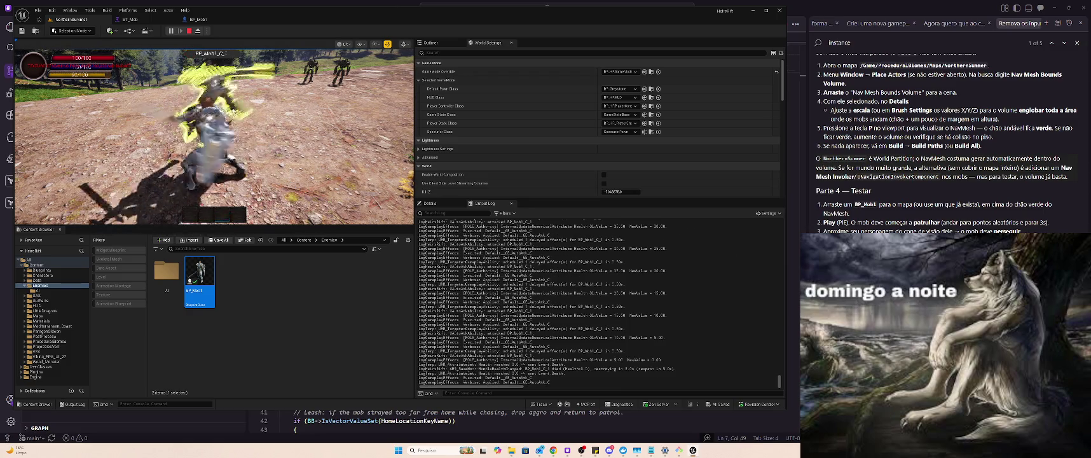
{"action": "left_click", "coordinate": [232, 110]}
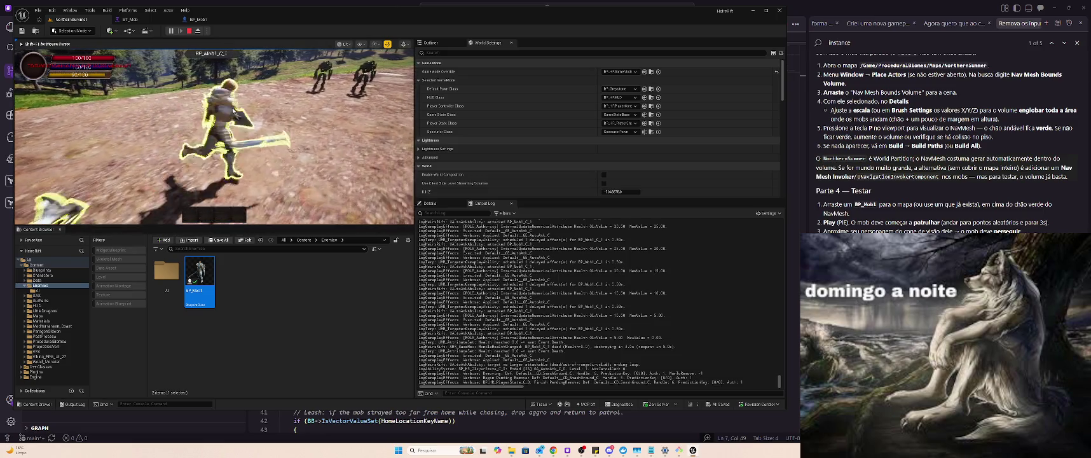
{"action": "key", "text": "w"}
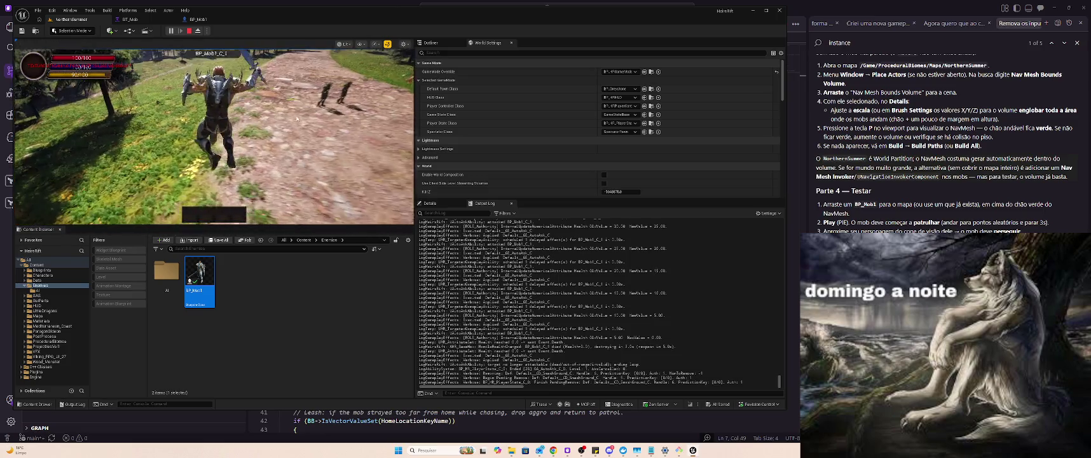
{"action": "key", "text": "w"}
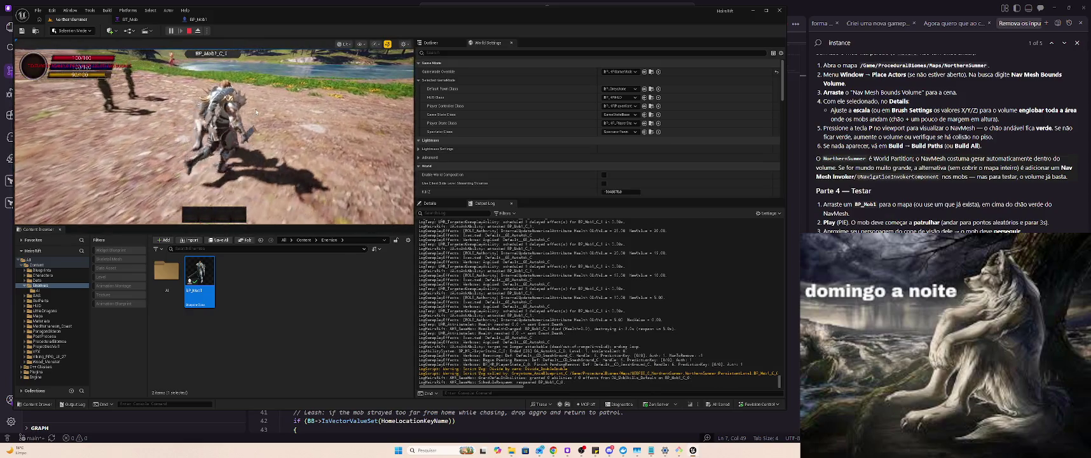
{"action": "left_click", "coordinate": [255, 112]}
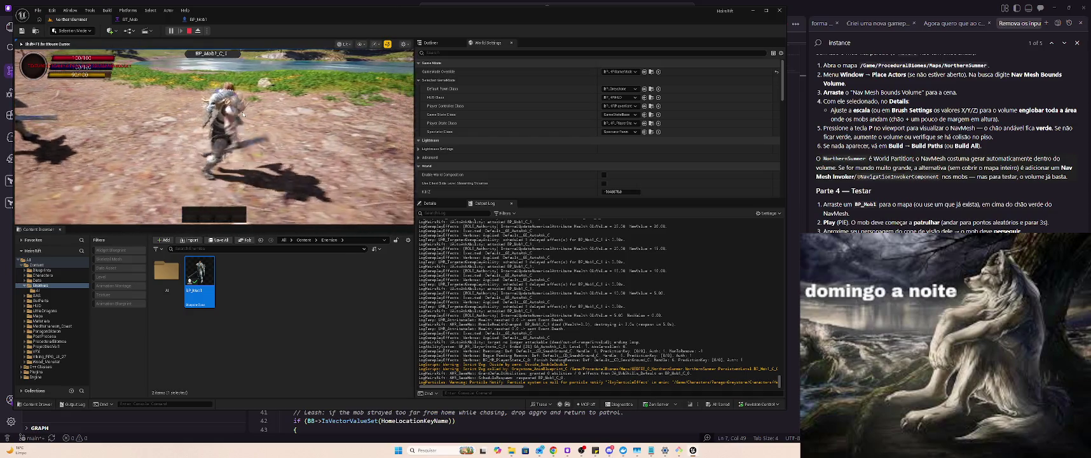
Run up the dirt path toward the approaching mobs, then switch to the code editor.
{"action": "key", "text": "w"}
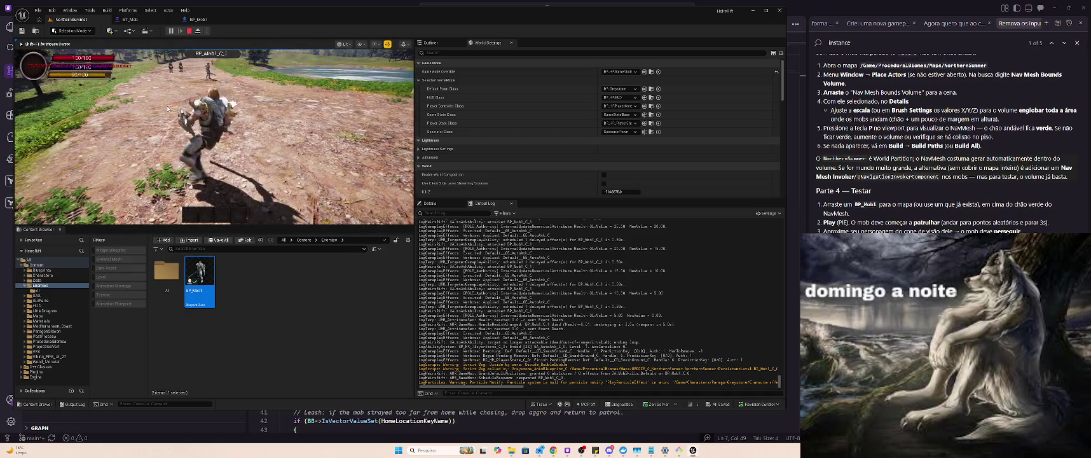
{"action": "key", "text": "w"}
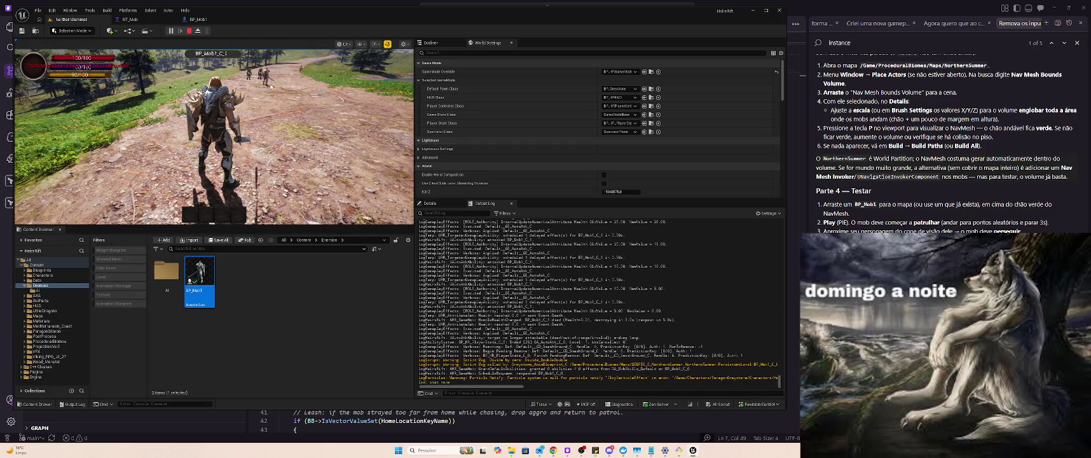
{"action": "left_click", "coordinate": [230, 81]}
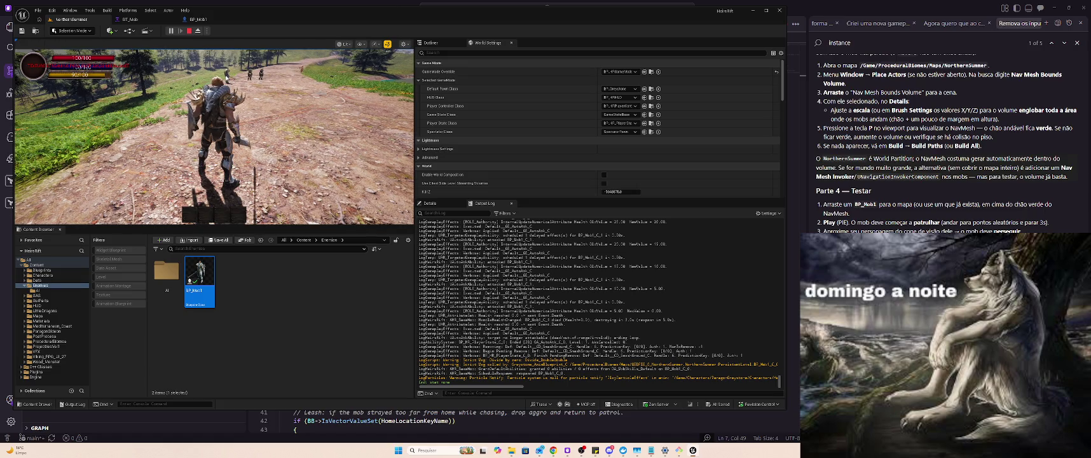
{"action": "key", "text": "w"}
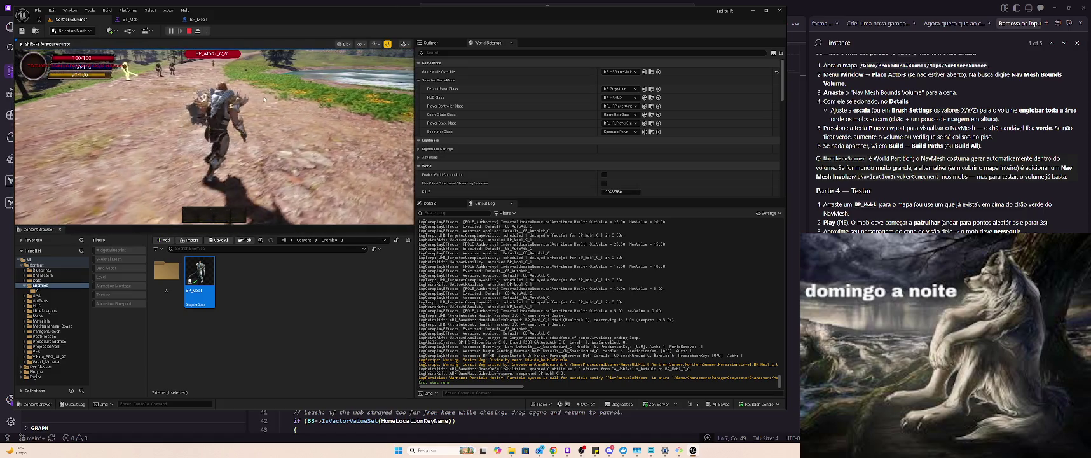
{"action": "key", "text": "w"}
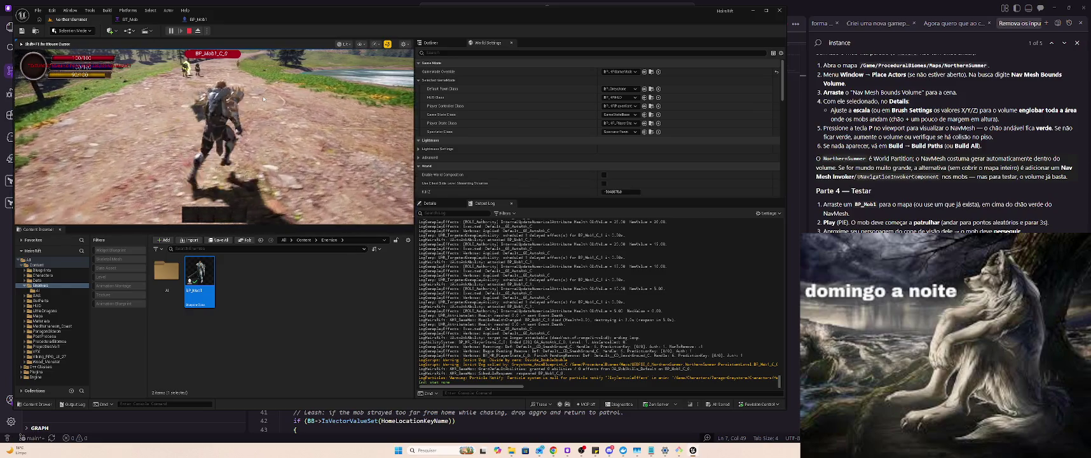
{"action": "key", "text": "w"}
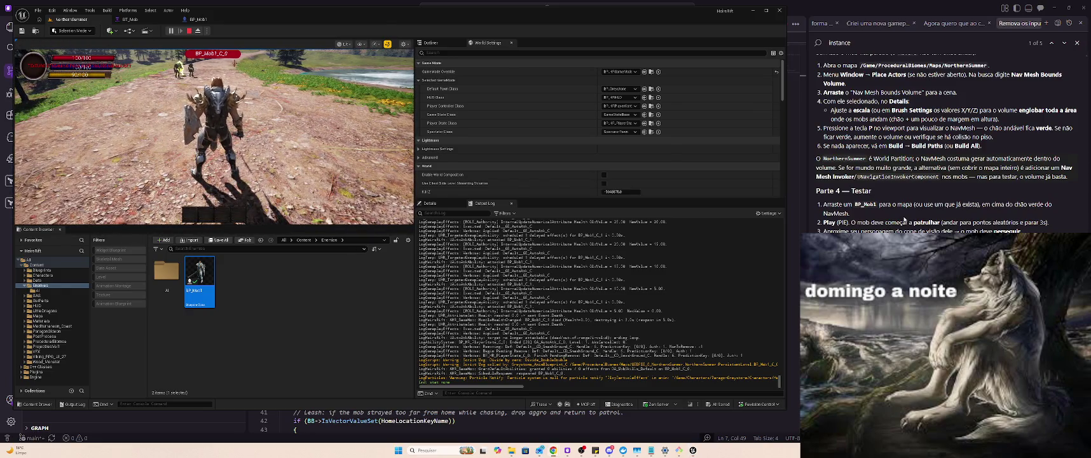
{"action": "key", "text": "alt+Tab"}
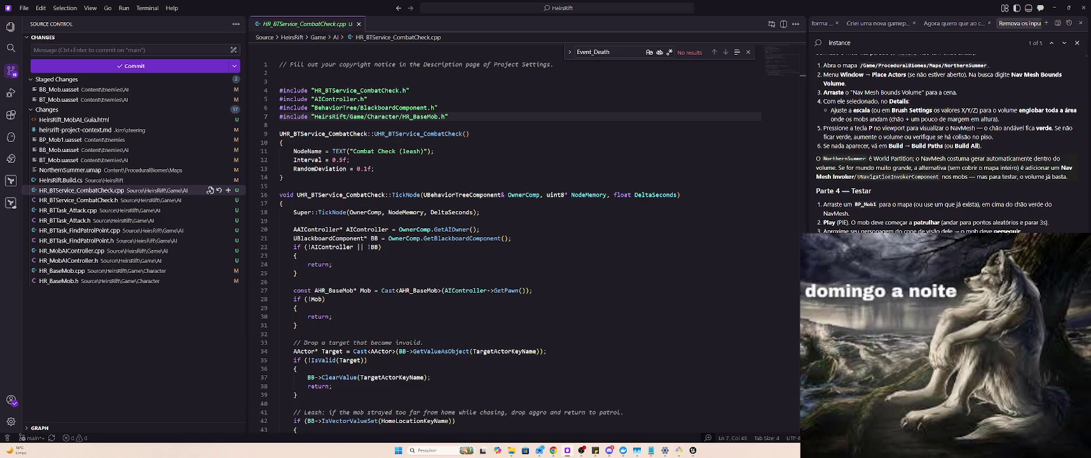
Switch from Kiro back to the HeirsRift Unreal Editor window.
{"action": "key", "text": "alt+Tab"}
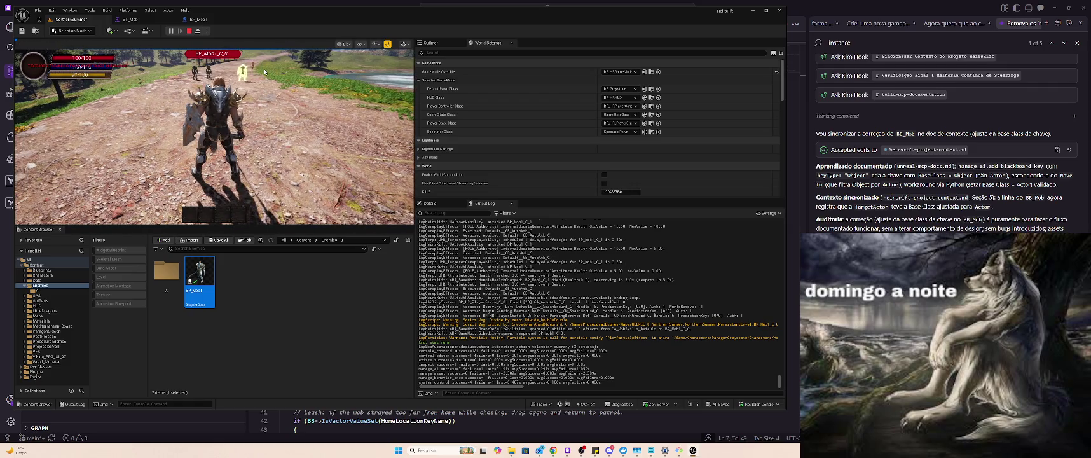
Dash-attack the distant mobs with repeated strikes, then unleash the ground smash with R.
{"action": "left_click", "coordinate": [270, 95]}
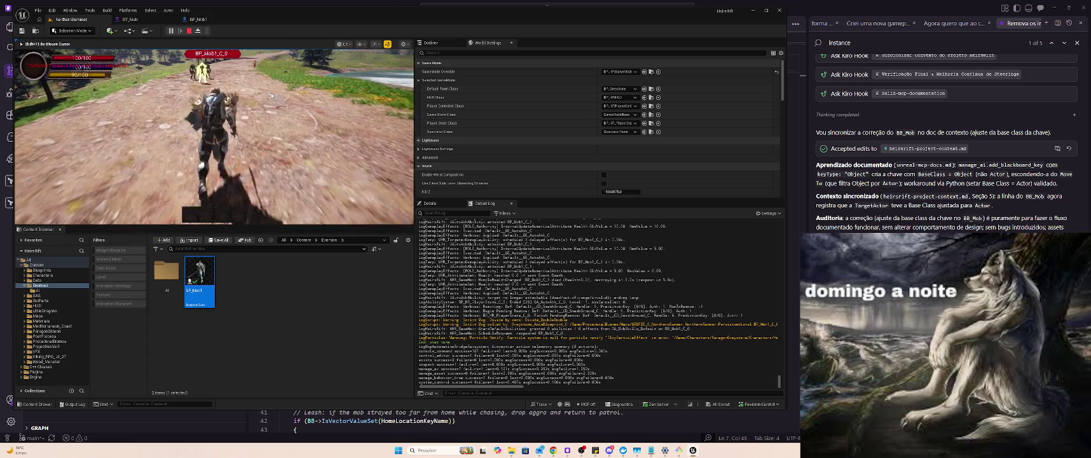
{"action": "left_click", "coordinate": [270, 95]}
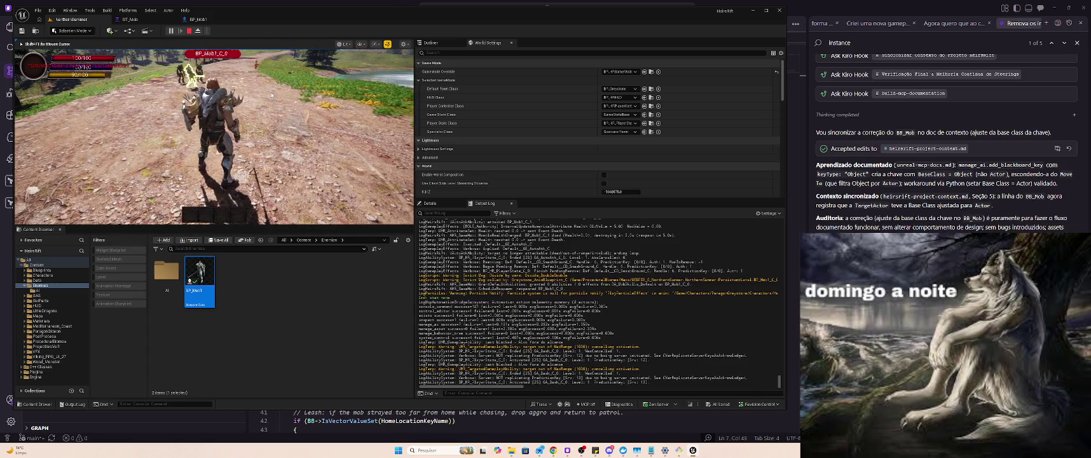
{"action": "left_click", "coordinate": [271, 95]}
{"action": "left_click", "coordinate": [271, 95]}
{"action": "left_click", "coordinate": [270, 95]}
{"action": "left_click", "coordinate": [271, 95]}
{"action": "left_click", "coordinate": [226, 72]}
{"action": "left_click", "coordinate": [227, 72]}
{"action": "left_click", "coordinate": [226, 71]}
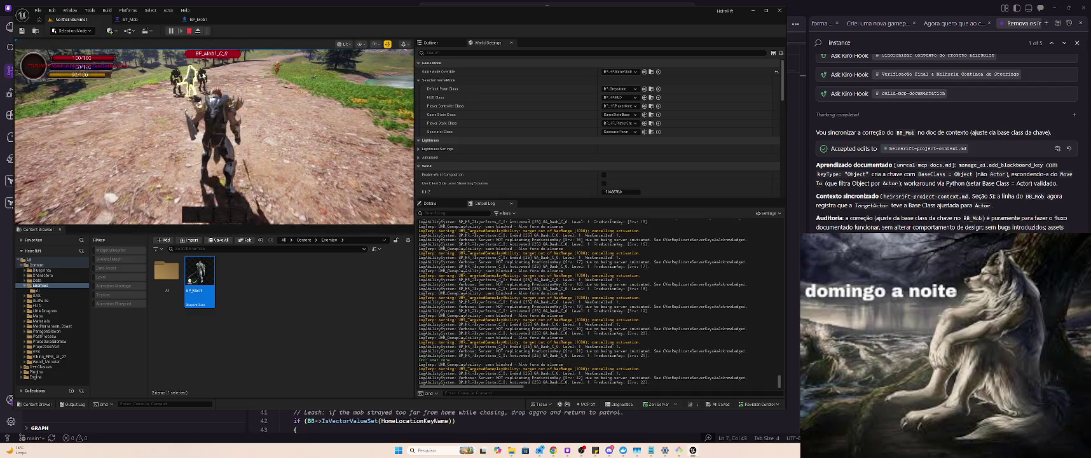
{"action": "left_click", "coordinate": [228, 83]}
{"action": "key", "text": "r"}
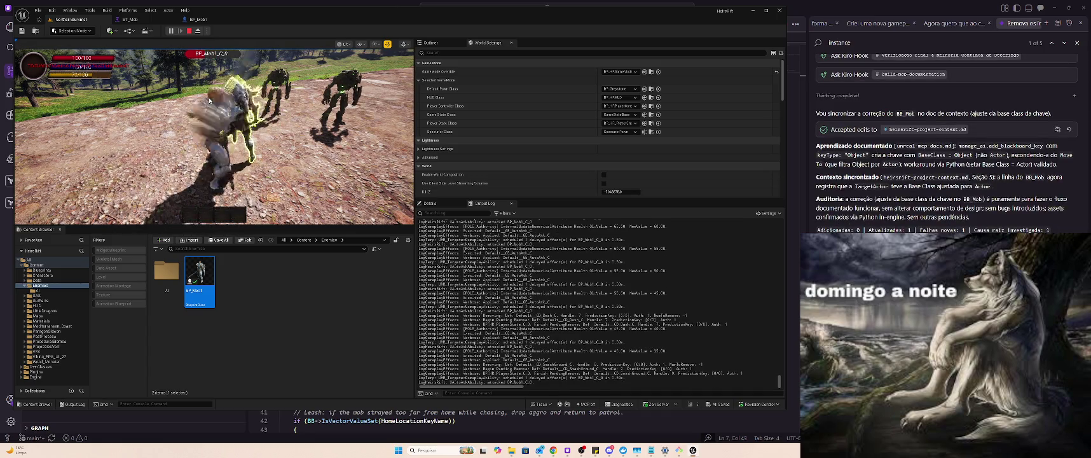
Briefly check the code editor, run toward the remaining mobs, and stop Play-in-Editor.
{"action": "key", "text": "alt+Tab"}
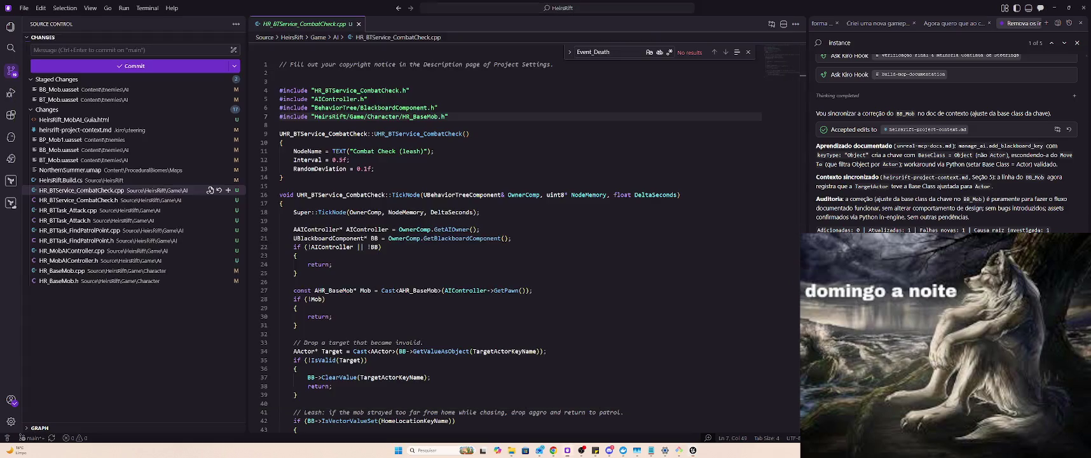
{"action": "key", "text": "alt+Tab"}
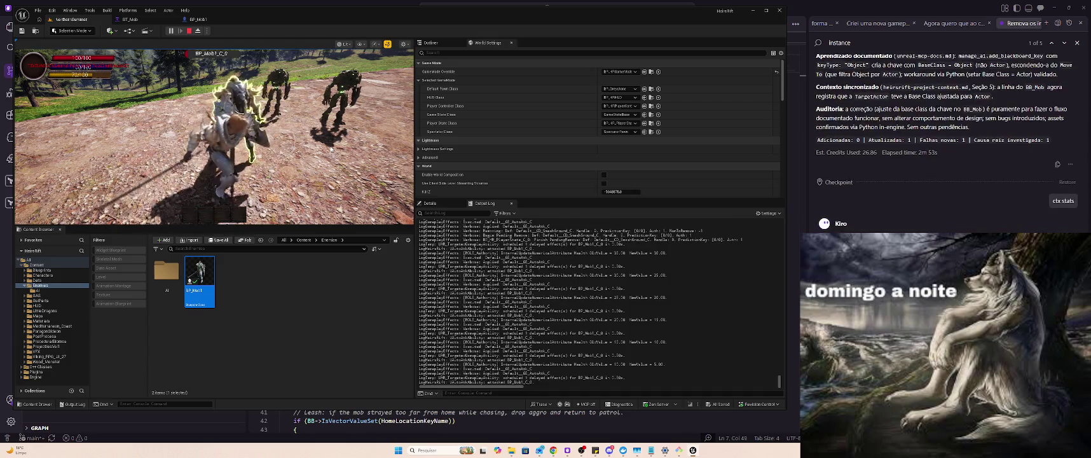
{"action": "left_click", "coordinate": [330, 148]}
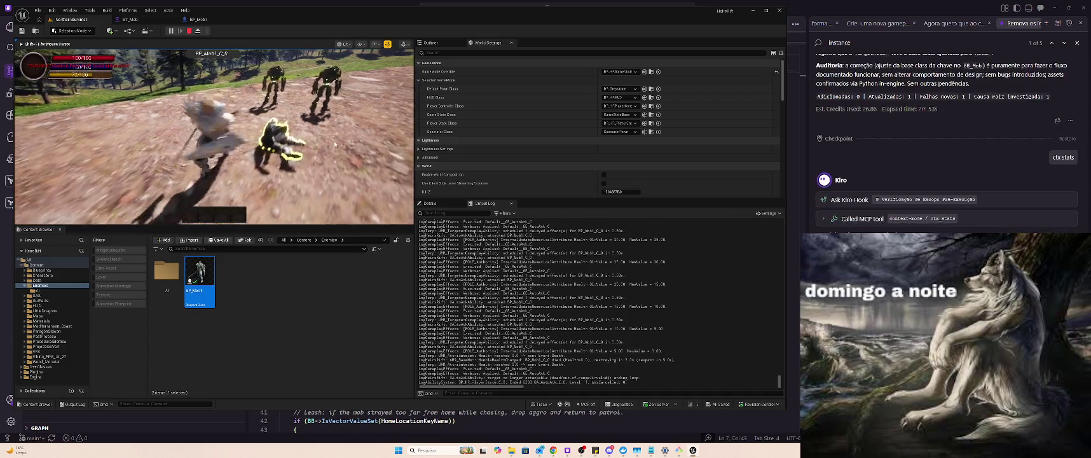
{"action": "key", "text": "w"}
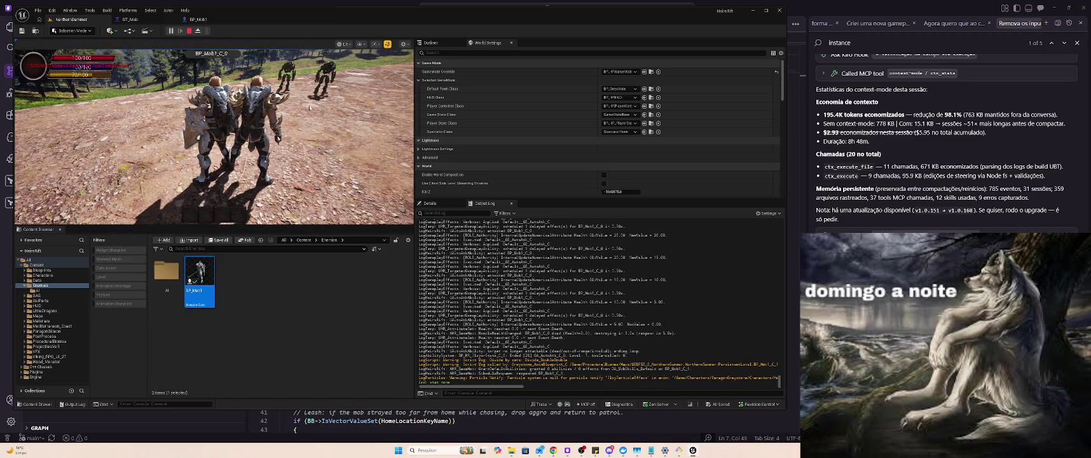
{"action": "key", "text": "Escape"}
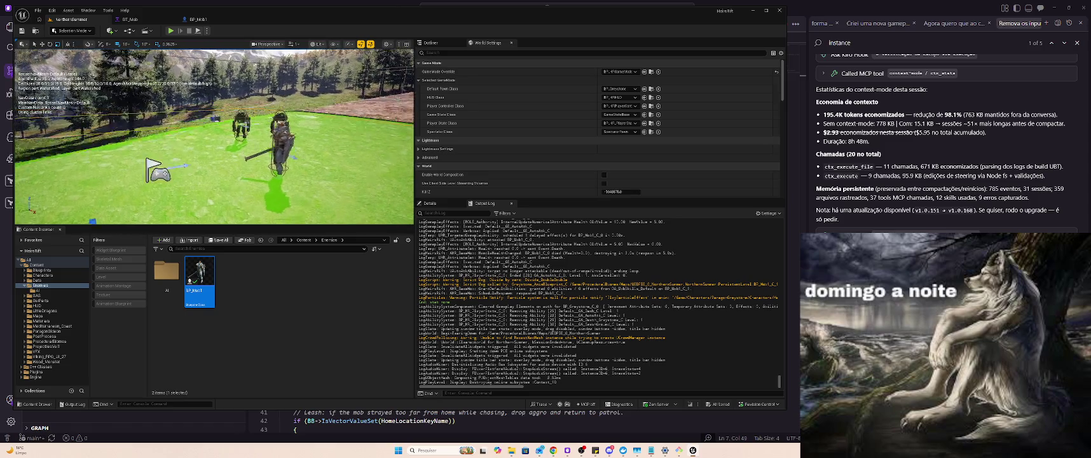
Begin a new Blueprint class from the Content Browser, then cancel the parent class picker.
{"action": "left_click", "coordinate": [239, 296]}
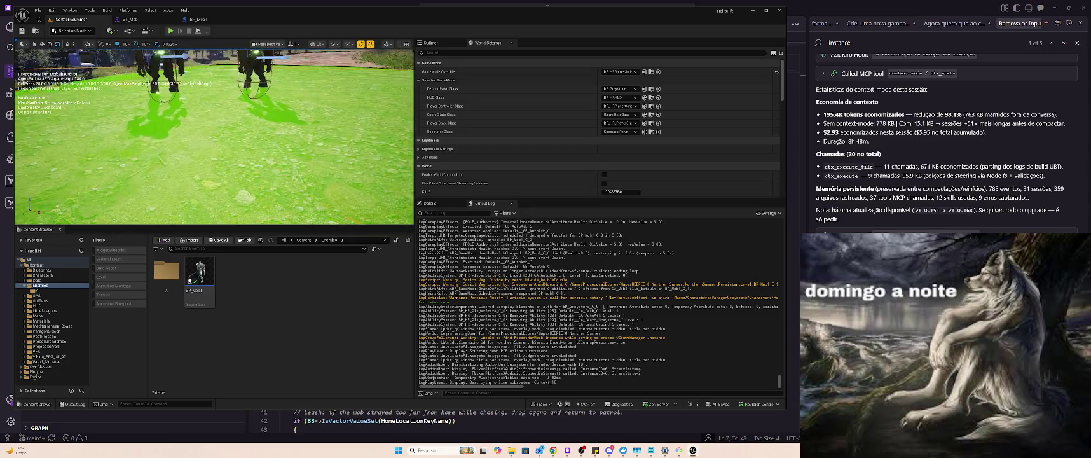
{"action": "right_click", "coordinate": [244, 270]}
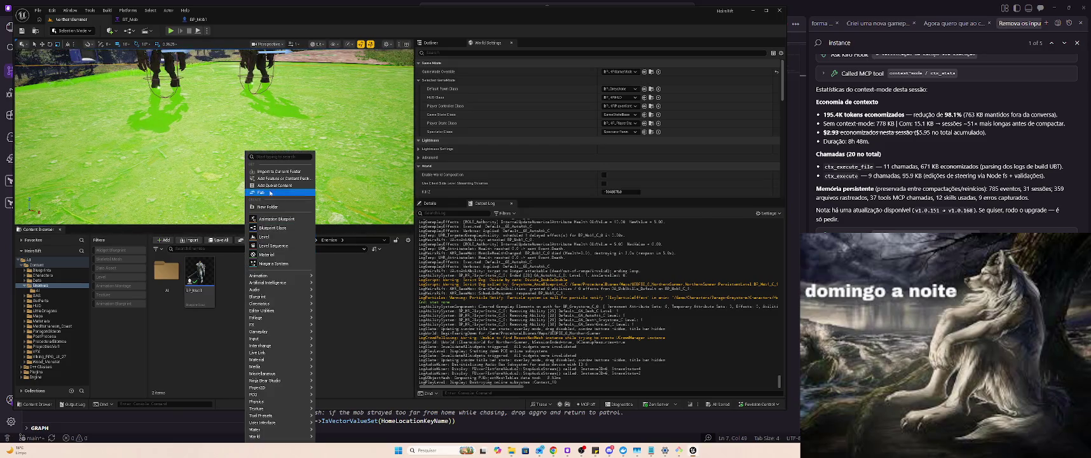
{"action": "left_click", "coordinate": [277, 228]}
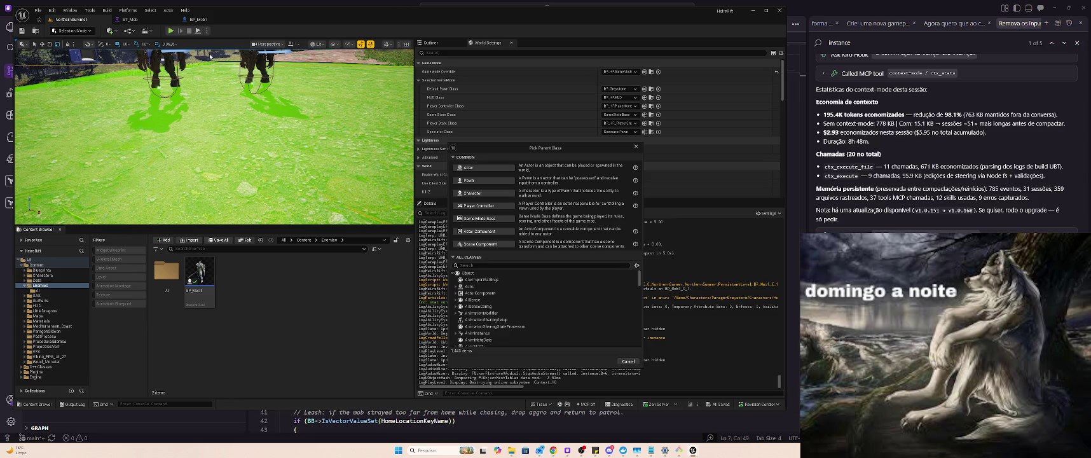
{"action": "key", "text": "Escape"}
{"action": "left_click", "coordinate": [199, 19]}
Create a new Blueprint in the Enemies folder with MP_CommonMob as its parent class.
{"action": "left_click", "coordinate": [70, 19]}
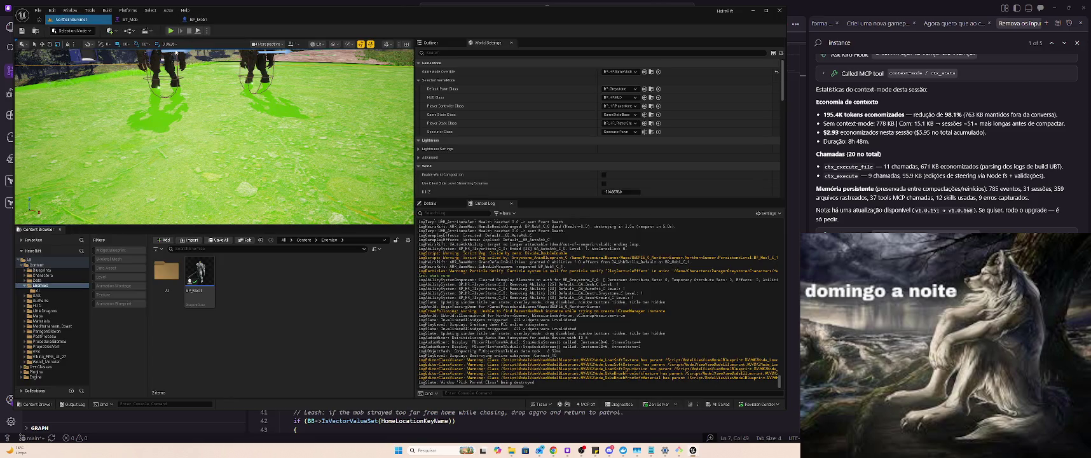
{"action": "right_click", "coordinate": [239, 280]}
{"action": "left_click", "coordinate": [274, 229]}
{"action": "type", "text": "Common"}
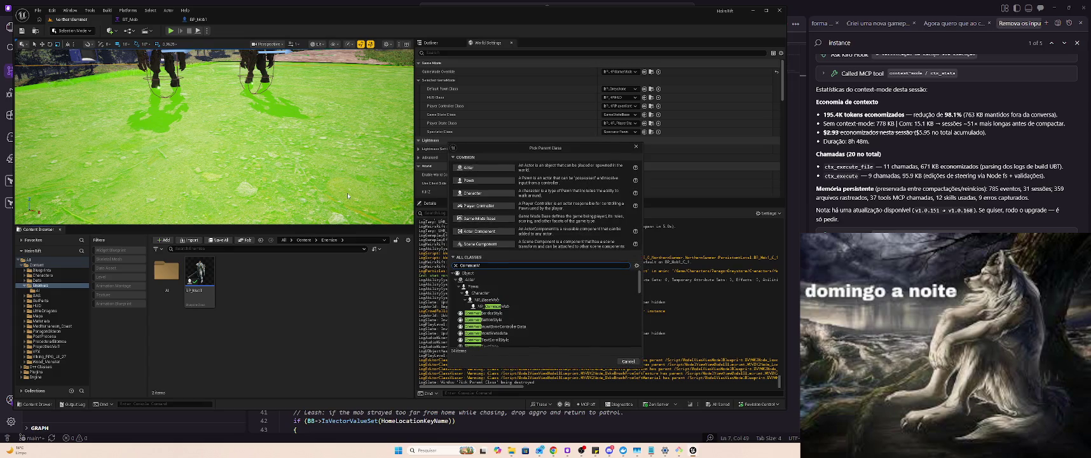
{"action": "type", "text": "Mob"}
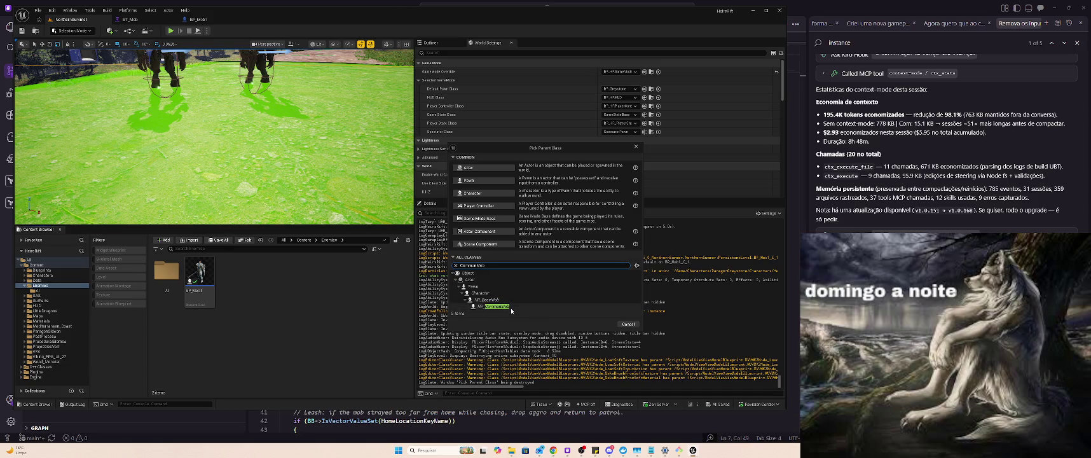
{"action": "left_click", "coordinate": [502, 307]}
{"action": "left_click", "coordinate": [603, 325]}
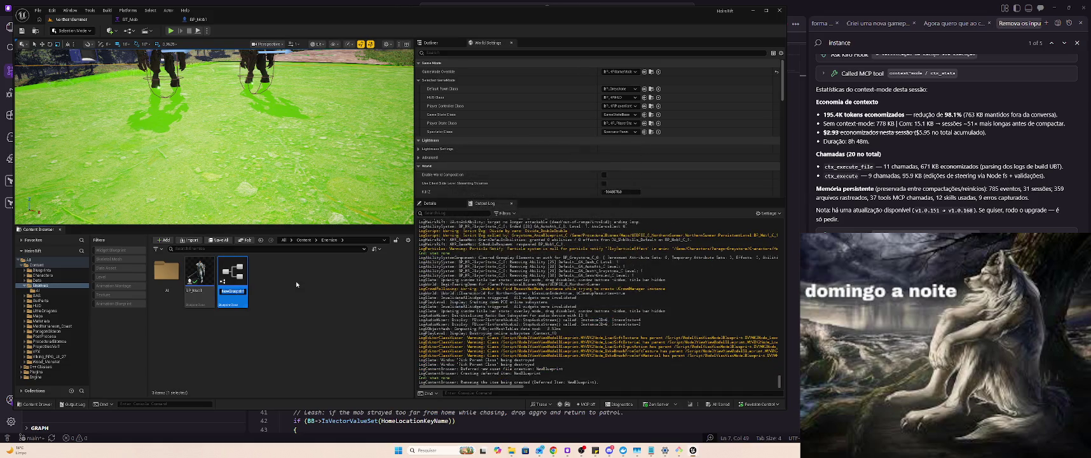
{"action": "key", "text": "Return"}
Rename the new Blueprint to BP_WoodMonster and open it in the Blueprint editor.
{"action": "key", "text": "F2"}
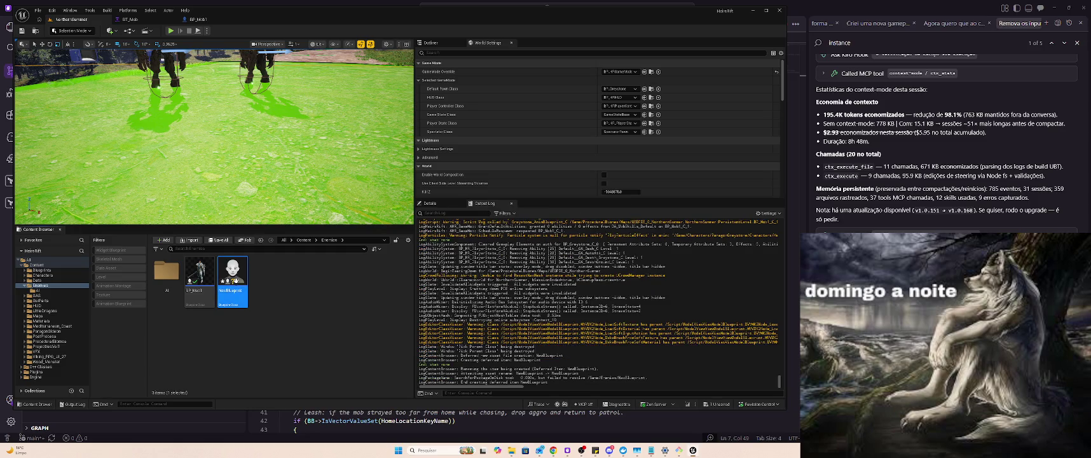
{"action": "type", "text": "BP_"}
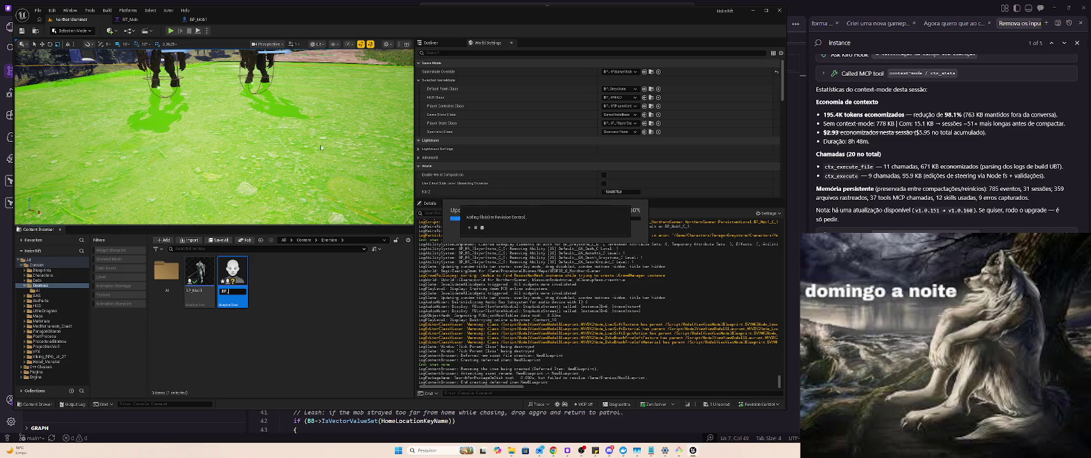
{"action": "key", "text": "Return"}
{"action": "left_click_drag", "start_coordinate": [321, 147], "coordinate": [298, 176]}
{"action": "left_click", "coordinate": [298, 176]}
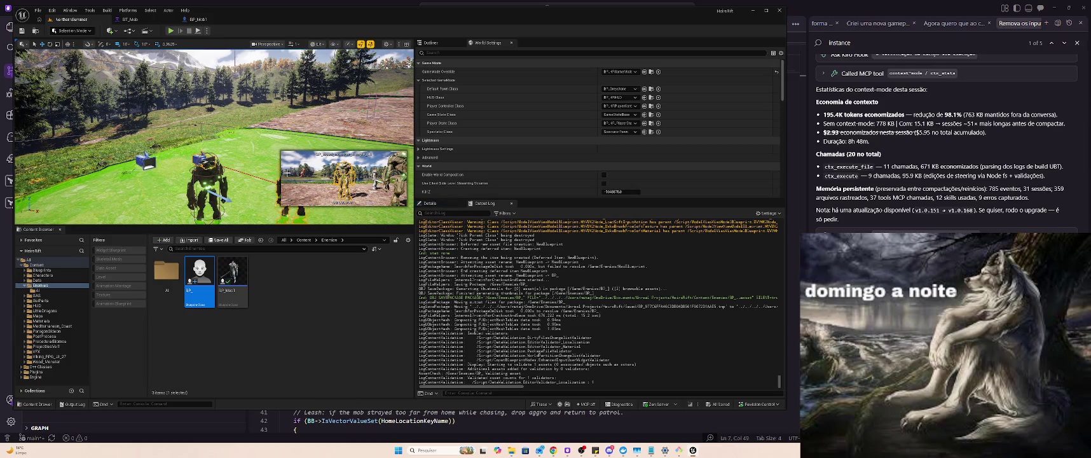
{"action": "key", "text": "F2"}
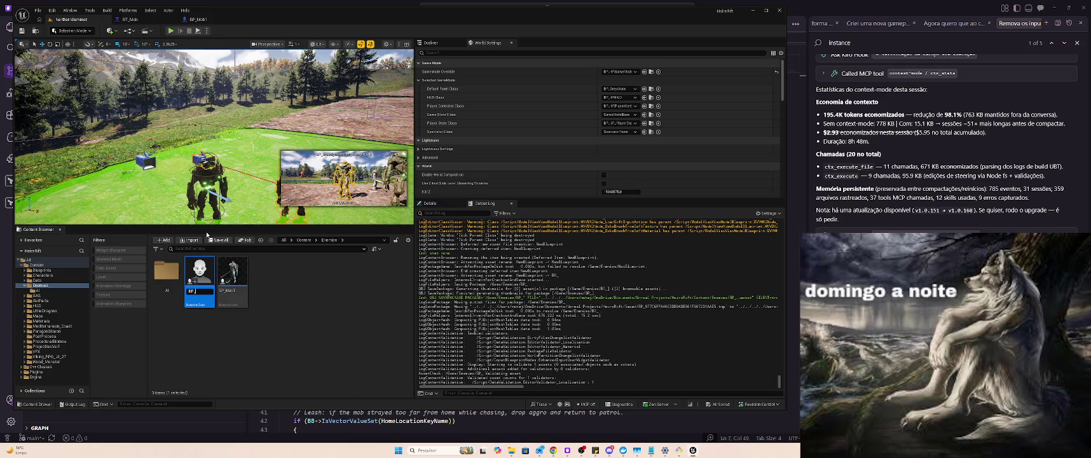
{"action": "type", "text": "WoodMonster"}
{"action": "key", "text": "Return"}
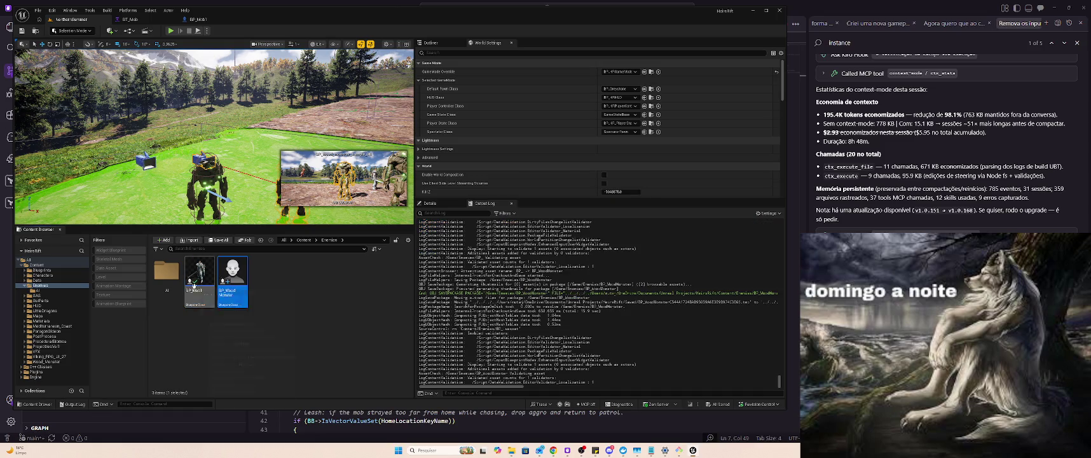
{"action": "double_click", "coordinate": [239, 277]}
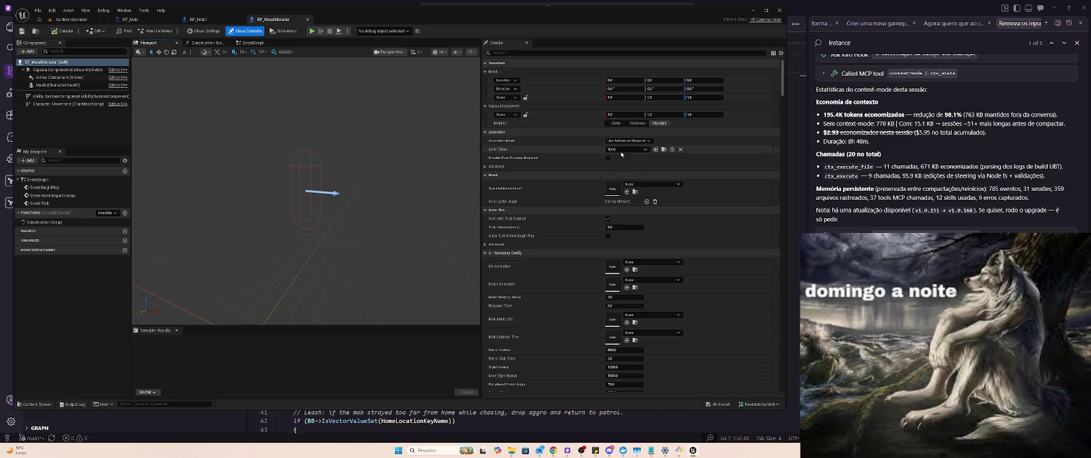
Set the Skeletal Mesh Asset to SK_wood_giant_01_a.
{"action": "left_click", "coordinate": [657, 184]}
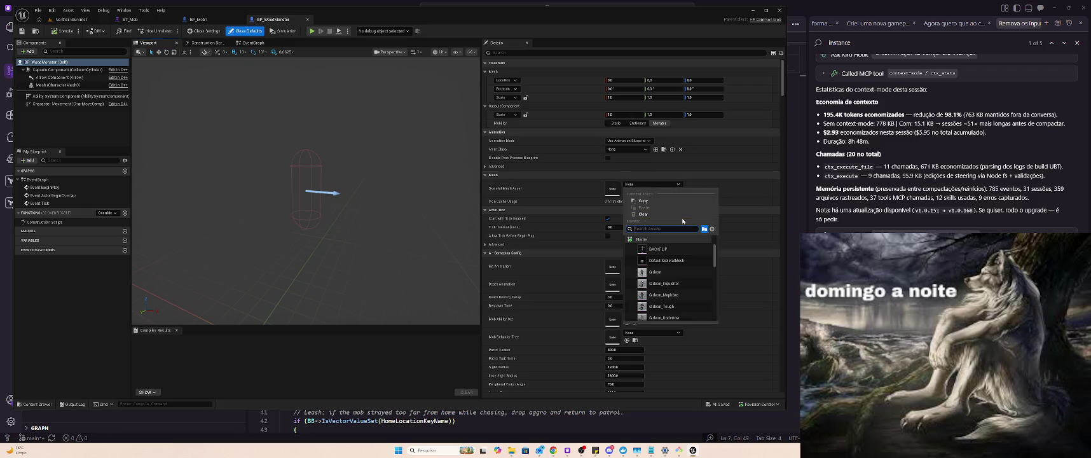
{"action": "type", "text": "wood"}
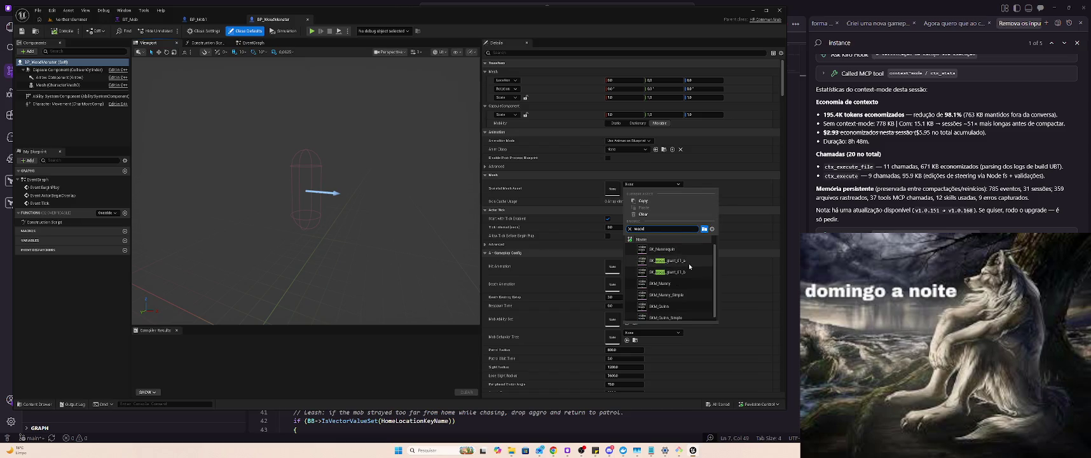
{"action": "mouse_move", "coordinate": [693, 265]}
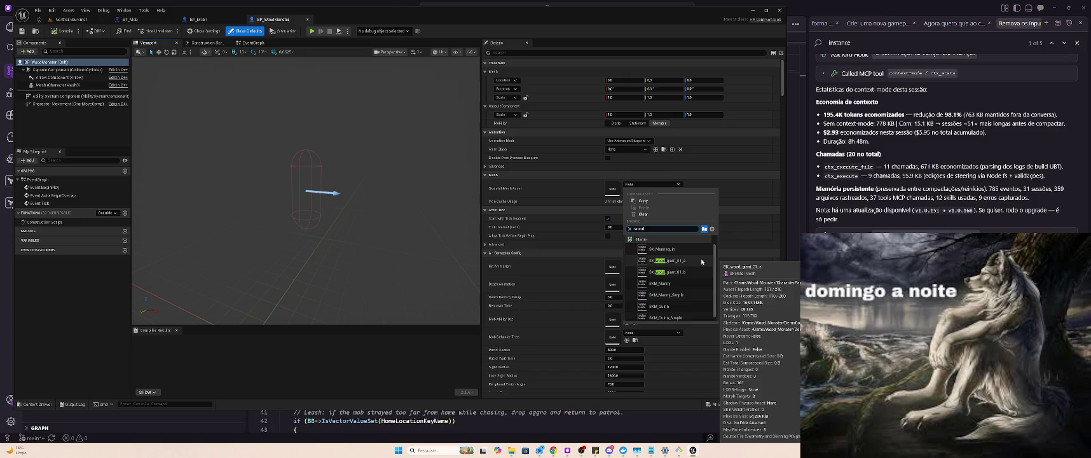
{"action": "left_click", "coordinate": [702, 262]}
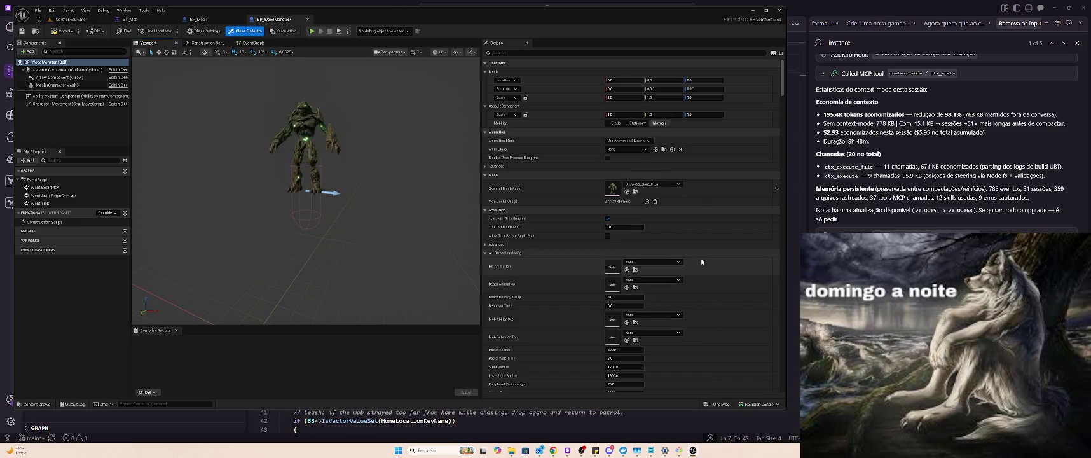
Lower the wood giant mesh to about Z -80, turn it 90° around Z, then save and compile.
{"action": "left_click", "coordinate": [305, 115]}
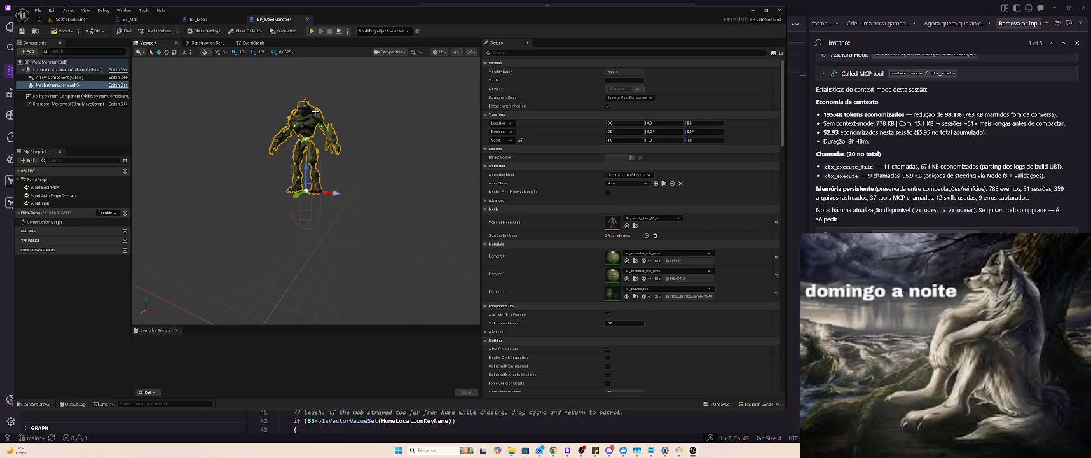
{"action": "left_click_drag", "start_coordinate": [307, 171], "coordinate": [305, 210]}
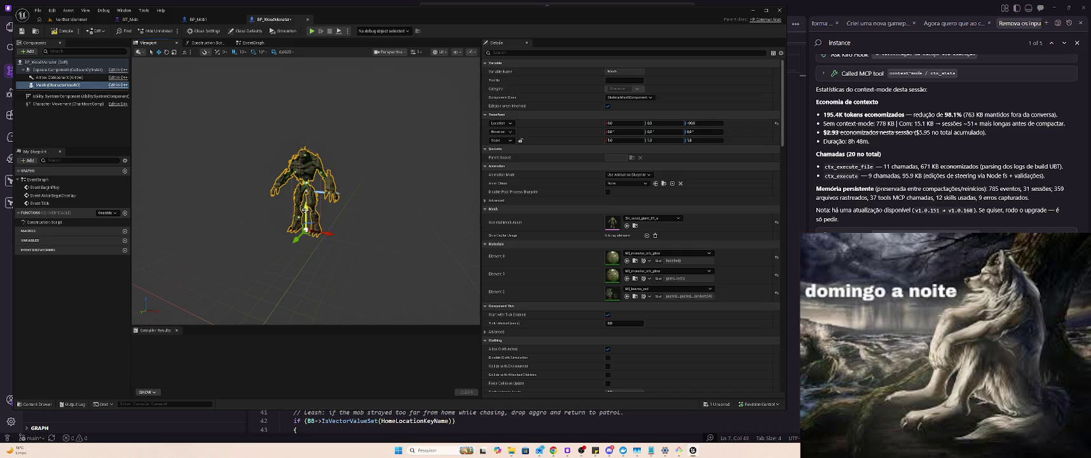
{"action": "key", "text": "e"}
{"action": "mouse_move", "coordinate": [317, 244]}
{"action": "left_mouse_down"}
{"action": "mouse_move", "coordinate": [346, 230]}
{"action": "mouse_move", "coordinate": [327, 226]}
{"action": "left_mouse_up"}
{"action": "key", "text": "ctrl+s"}
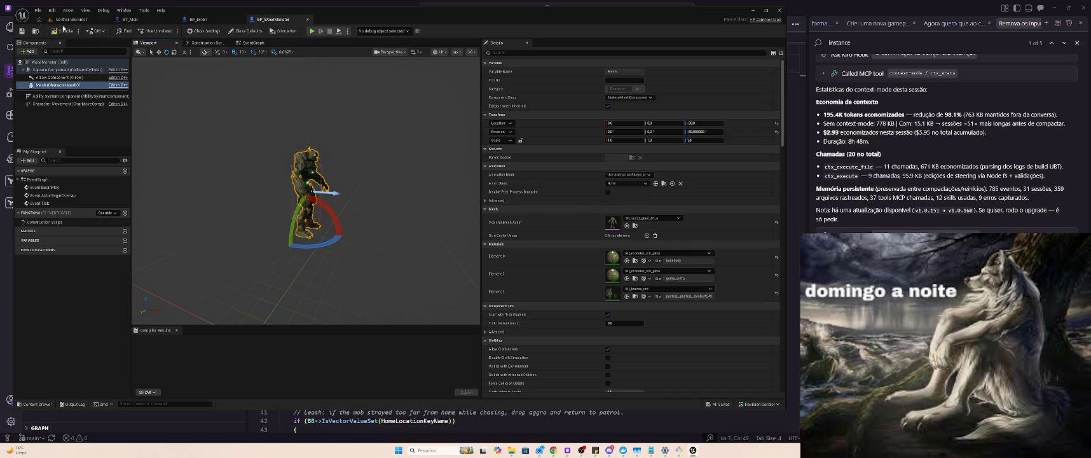
{"action": "left_click", "coordinate": [58, 31]}
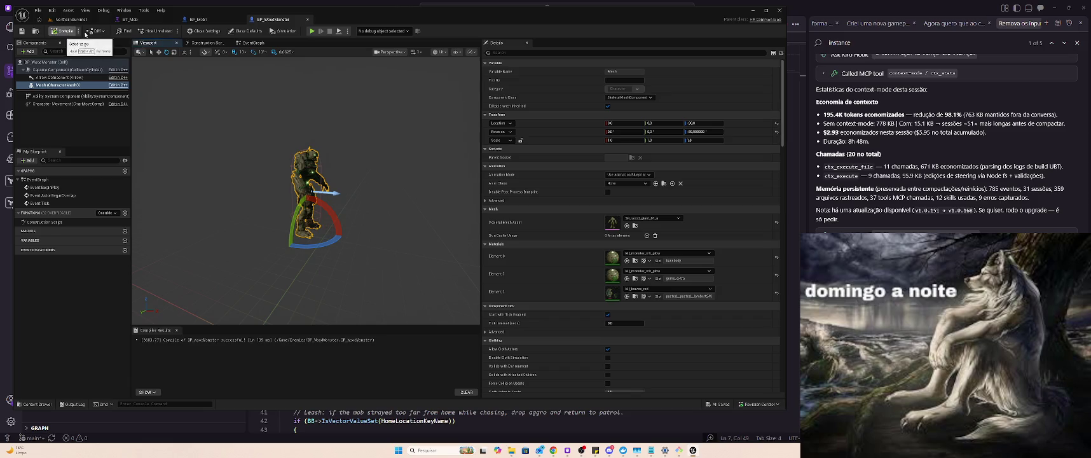
Search the Anim Class list for 'wood', try ABP_wood_monster_PostProcess, then return to NorthernSummer.
{"action": "left_click", "coordinate": [638, 184]}
{"action": "type", "text": "wo"}
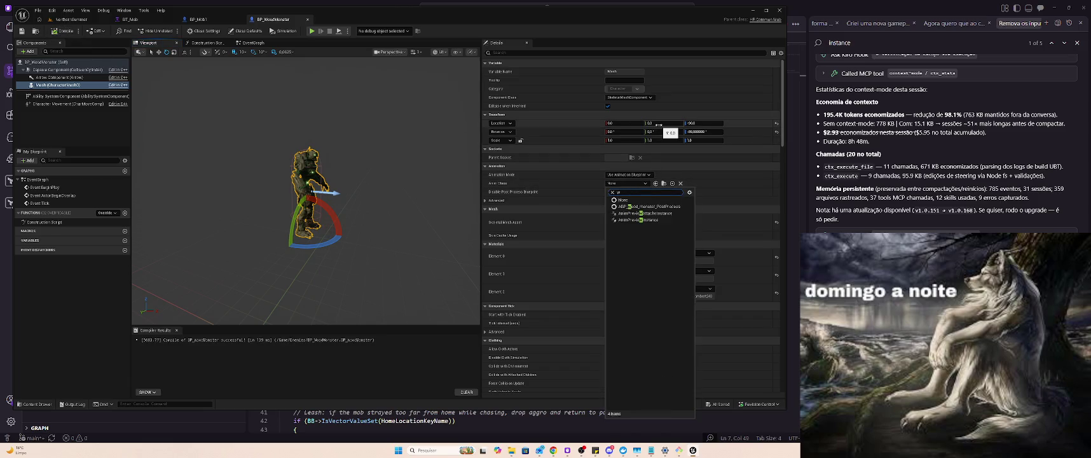
{"action": "type", "text": "od"}
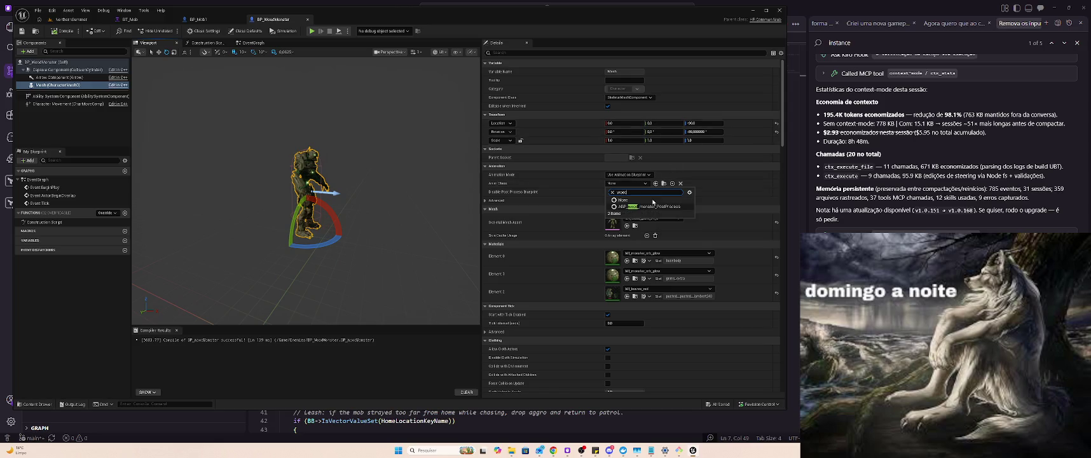
{"action": "left_click", "coordinate": [647, 210]}
{"action": "left_click", "coordinate": [644, 208]}
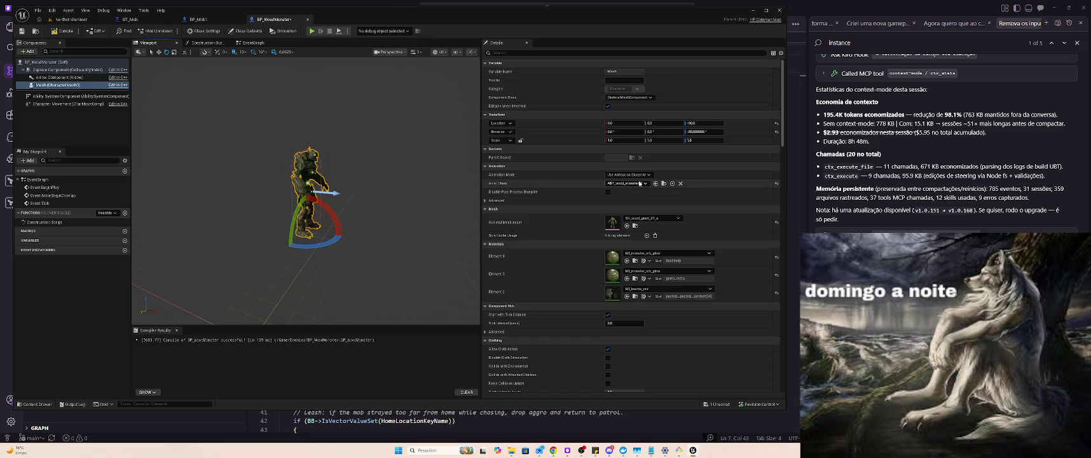
{"action": "left_click", "coordinate": [637, 184]}
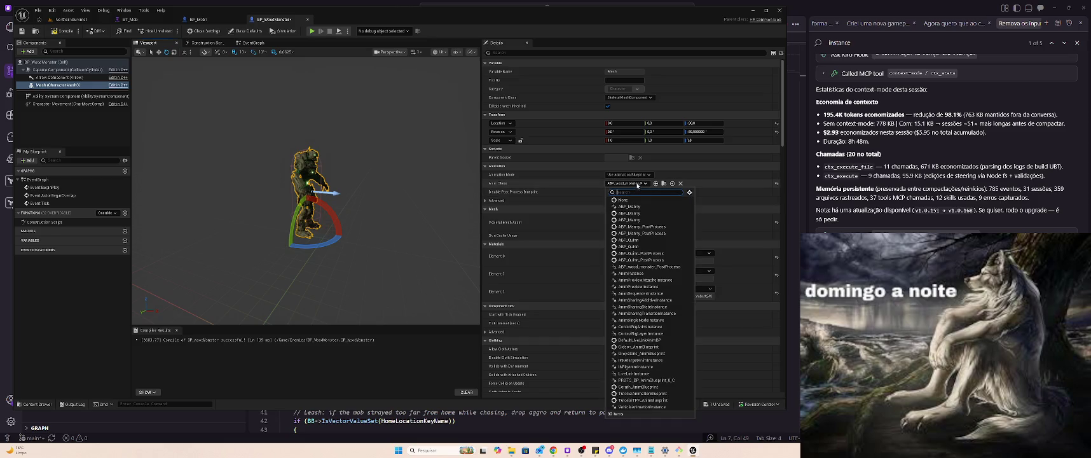
{"action": "left_click", "coordinate": [70, 19]}
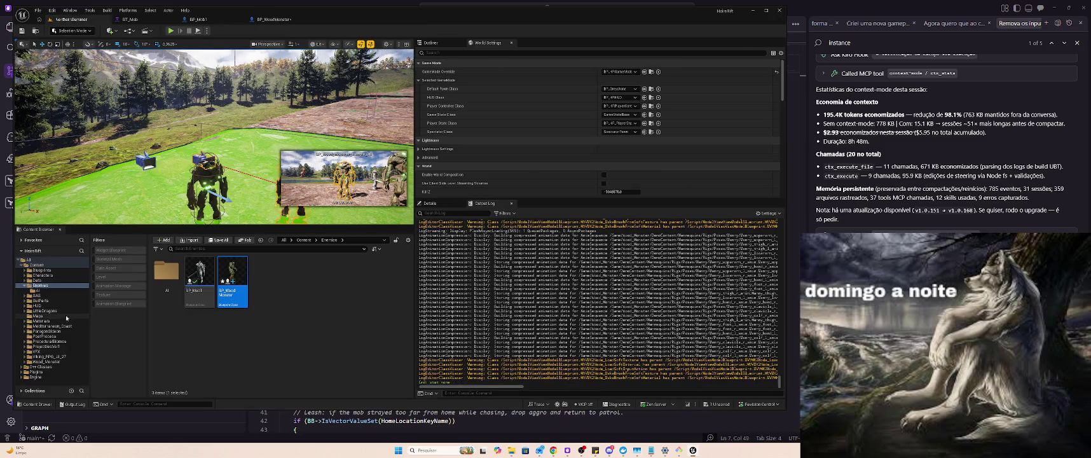
Open and preview BP_Character from the Wood_Monster Base Blueprint folder, then close it.
{"action": "left_click", "coordinate": [45, 335]}
{"action": "left_click", "coordinate": [47, 361]}
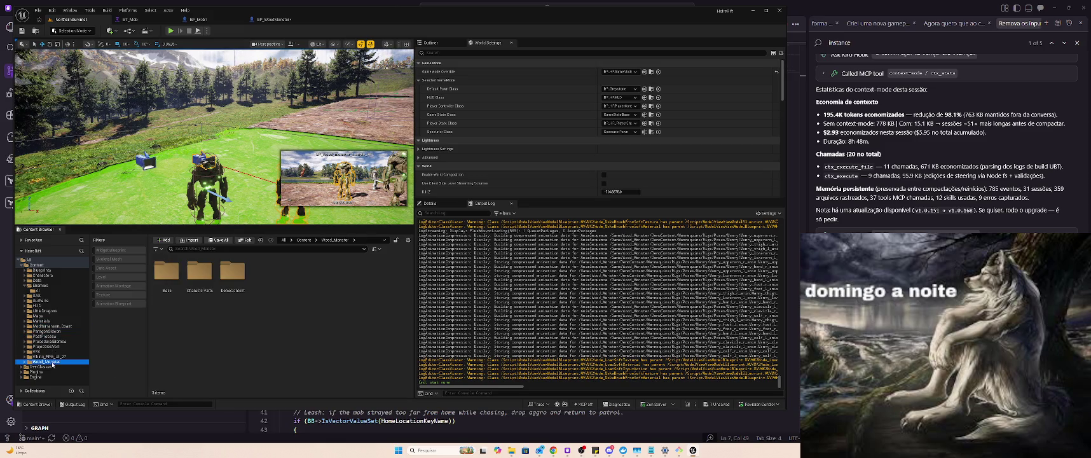
{"action": "double_click", "coordinate": [171, 280]}
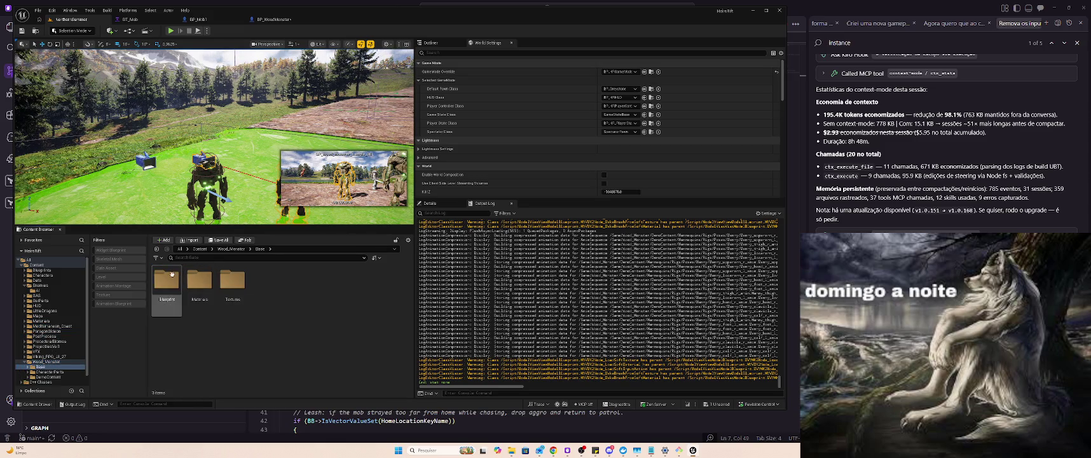
{"action": "double_click", "coordinate": [181, 274]}
{"action": "left_click", "coordinate": [176, 282]}
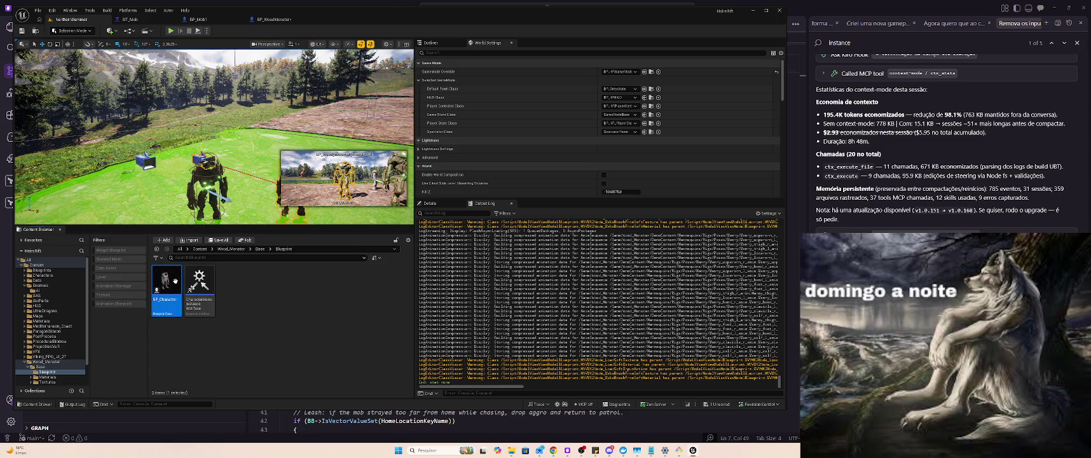
{"action": "double_click", "coordinate": [176, 284]}
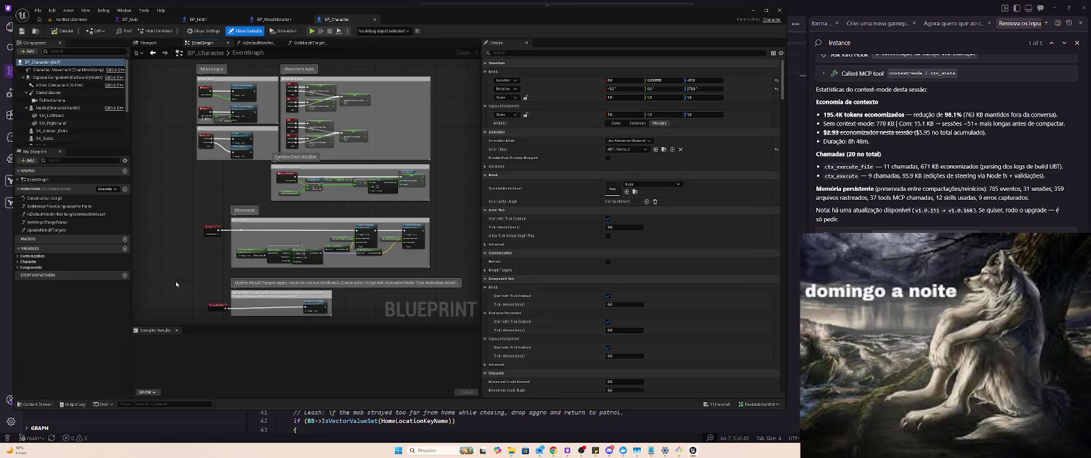
{"action": "left_click", "coordinate": [156, 43]}
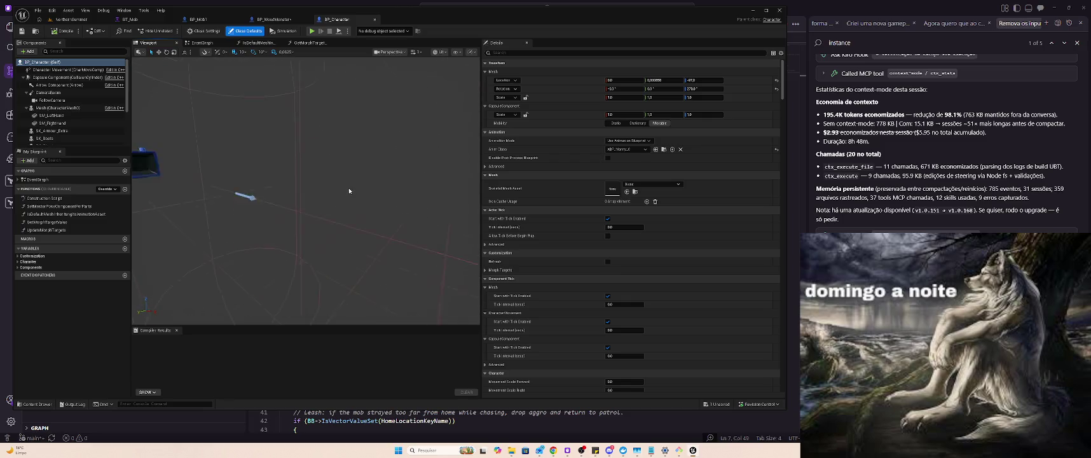
{"action": "middle_click", "coordinate": [351, 21]}
{"action": "left_click", "coordinate": [60, 20]}
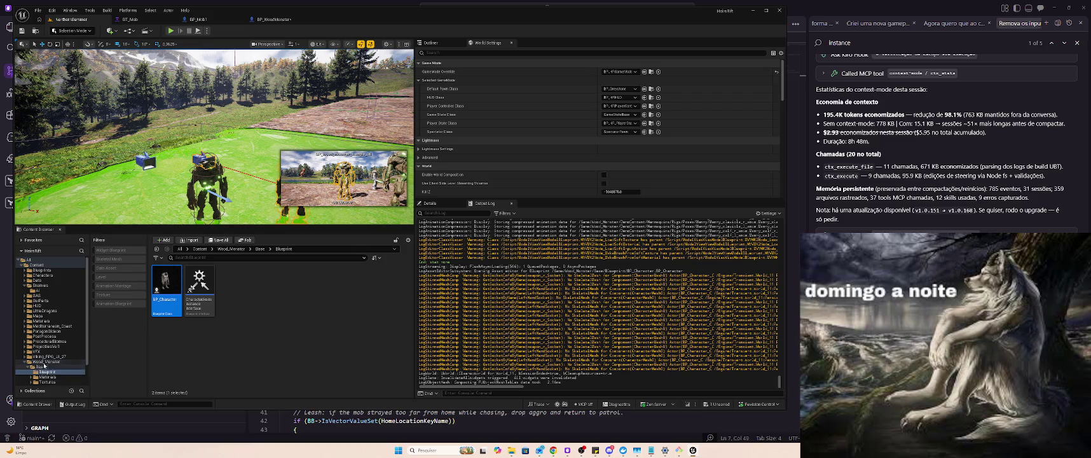
Browse to Character Parts > Character > UE5 and open BP_wood_monster_02.
{"action": "left_click", "coordinate": [44, 361]}
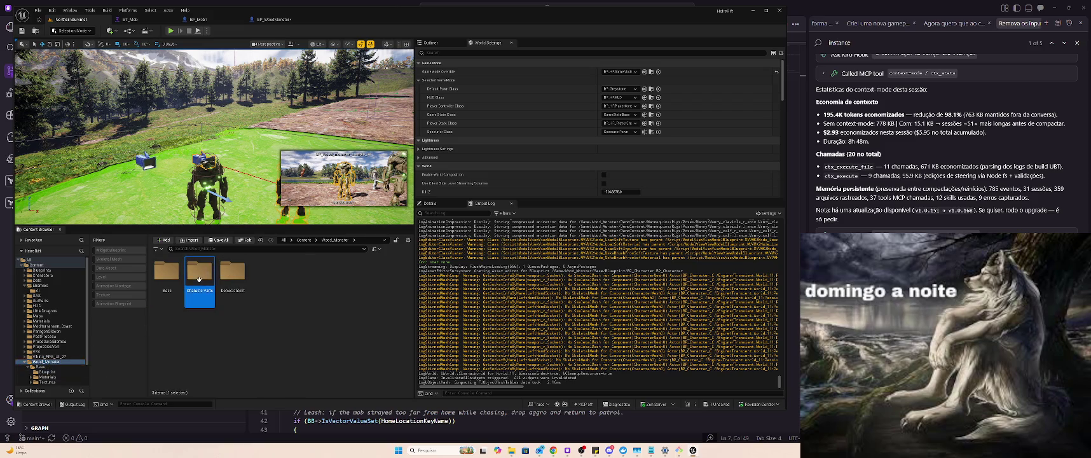
{"action": "double_click", "coordinate": [217, 271]}
{"action": "double_click", "coordinate": [155, 290]}
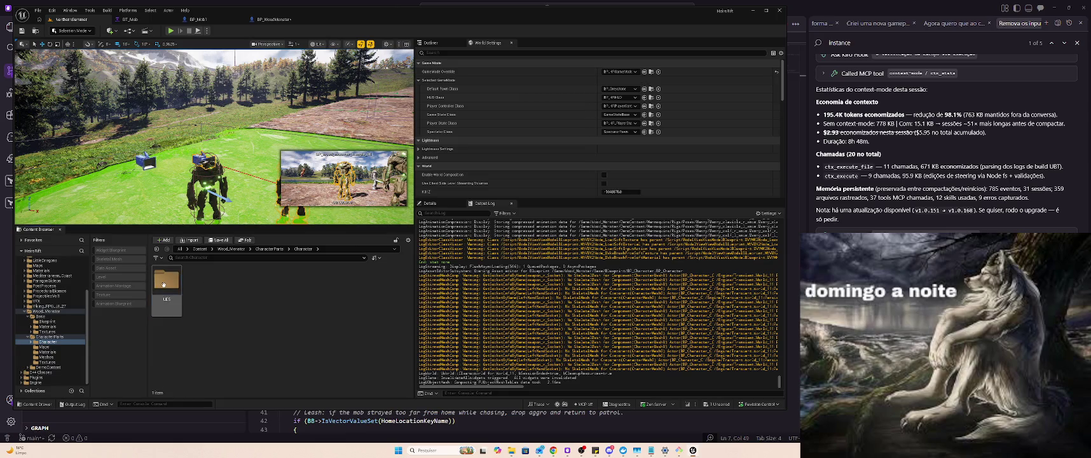
{"action": "double_click", "coordinate": [164, 284]}
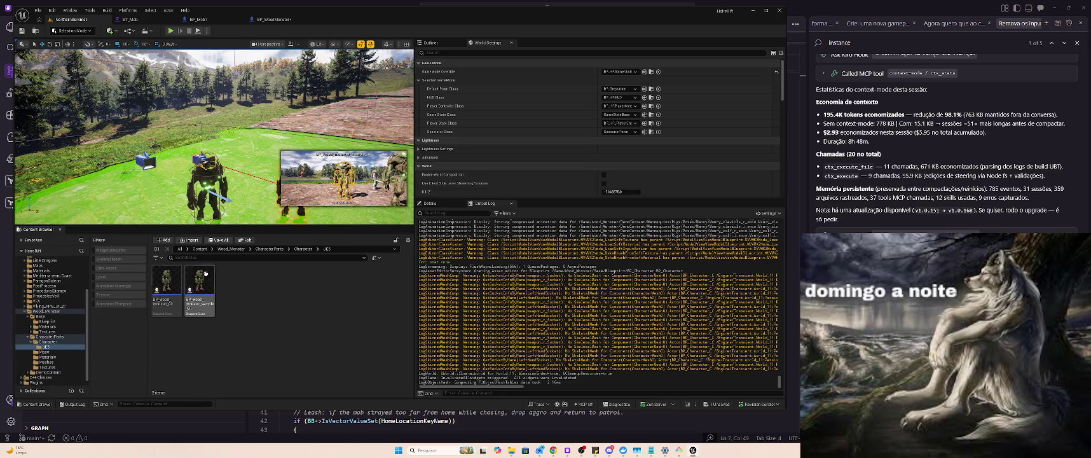
{"action": "left_click", "coordinate": [172, 280]}
{"action": "double_click", "coordinate": [171, 277]}
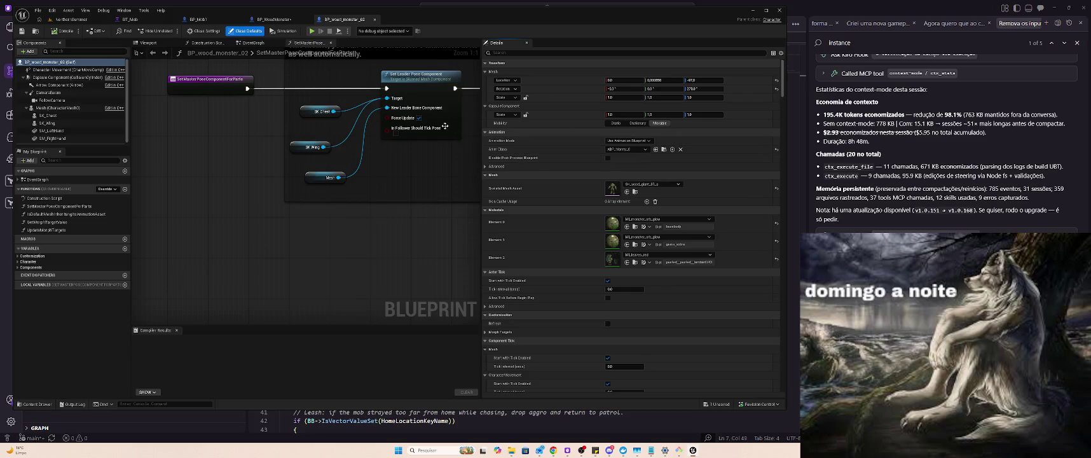
{"action": "left_click", "coordinate": [68, 19]}
Open BP_wood_monster_sample_01, then bring up the BP_WoodMonster Blueprint.
{"action": "left_click", "coordinate": [204, 277]}
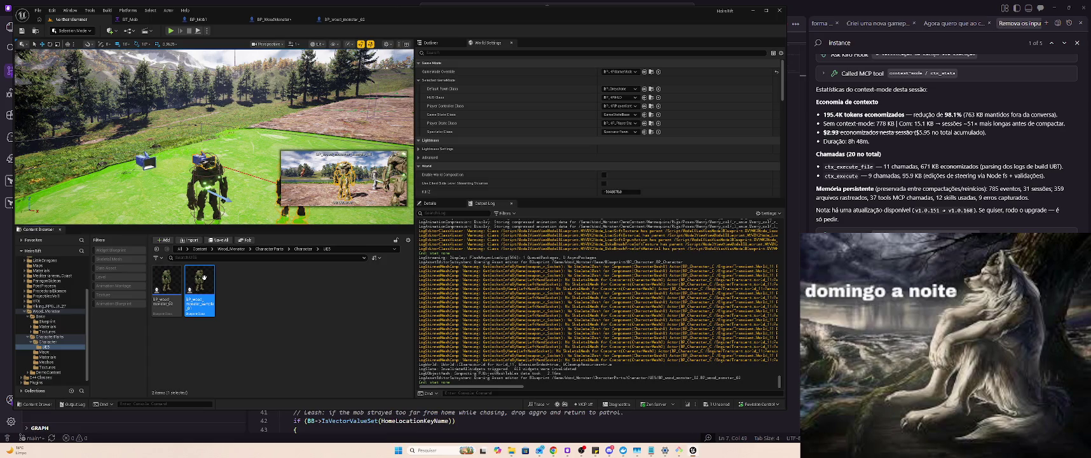
{"action": "double_click", "coordinate": [205, 280]}
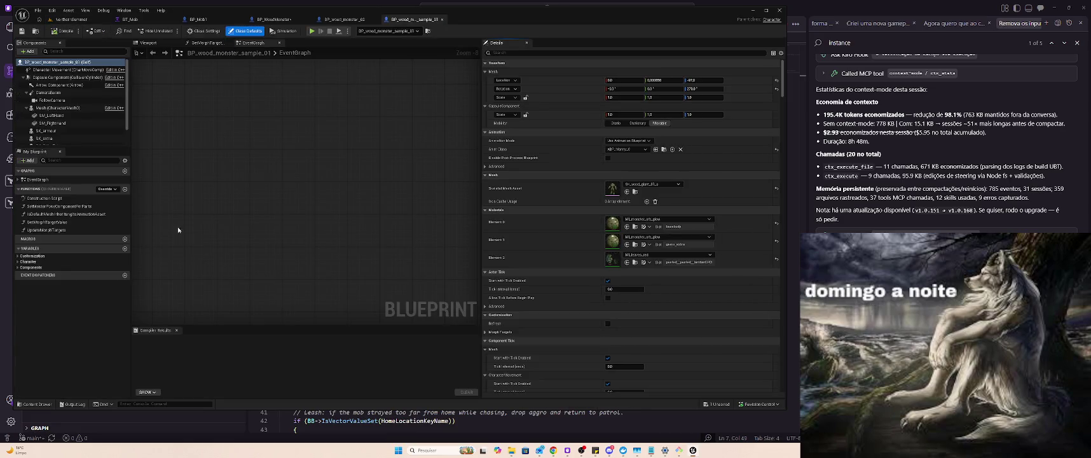
{"action": "left_click", "coordinate": [67, 20]}
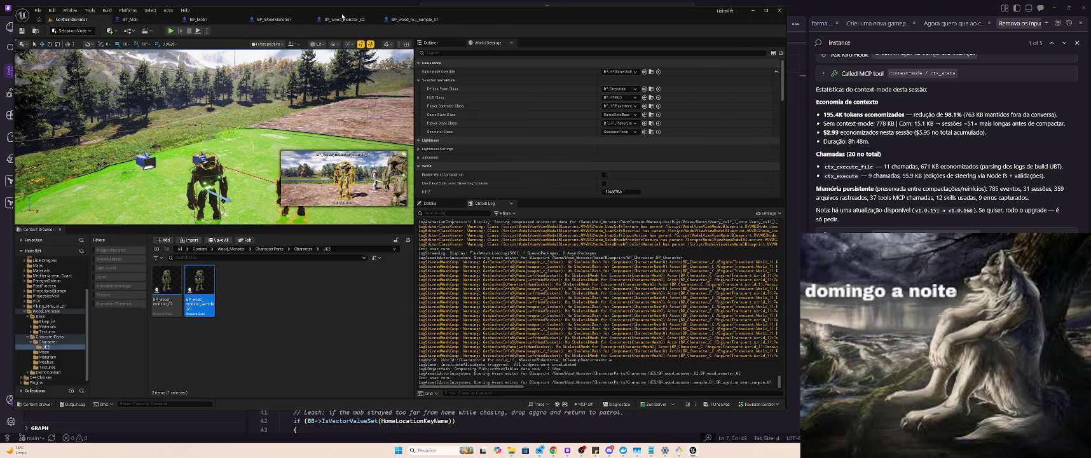
{"action": "left_click", "coordinate": [273, 19]}
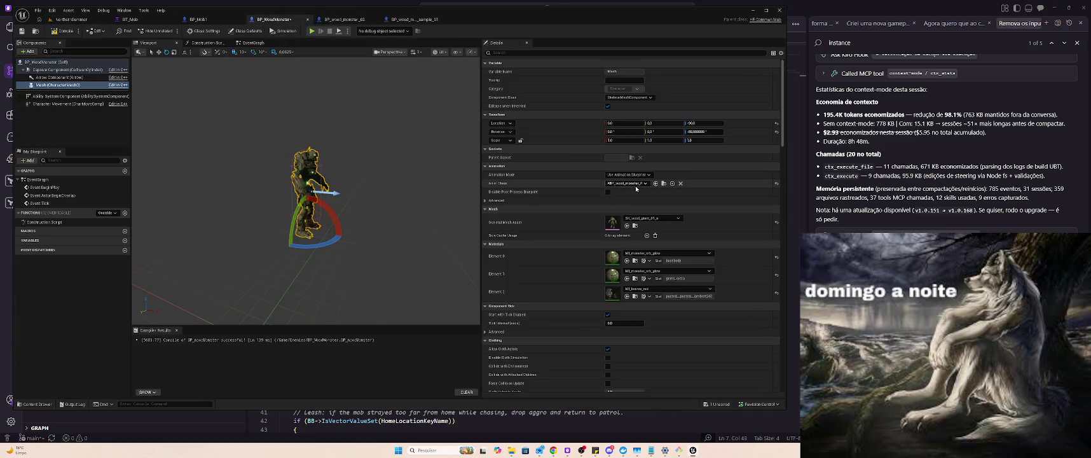
Search the Anim Class picker for ABP blueprints, then bring up BP_wood_monster_sample_01.
{"action": "left_click", "coordinate": [638, 185]}
{"action": "type", "text": "abp"}
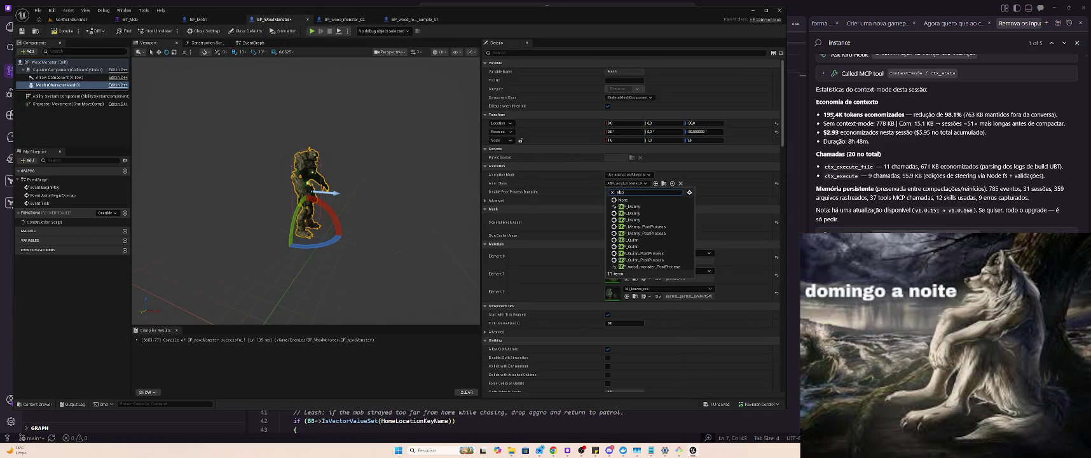
{"action": "type", "text": "_manny"}
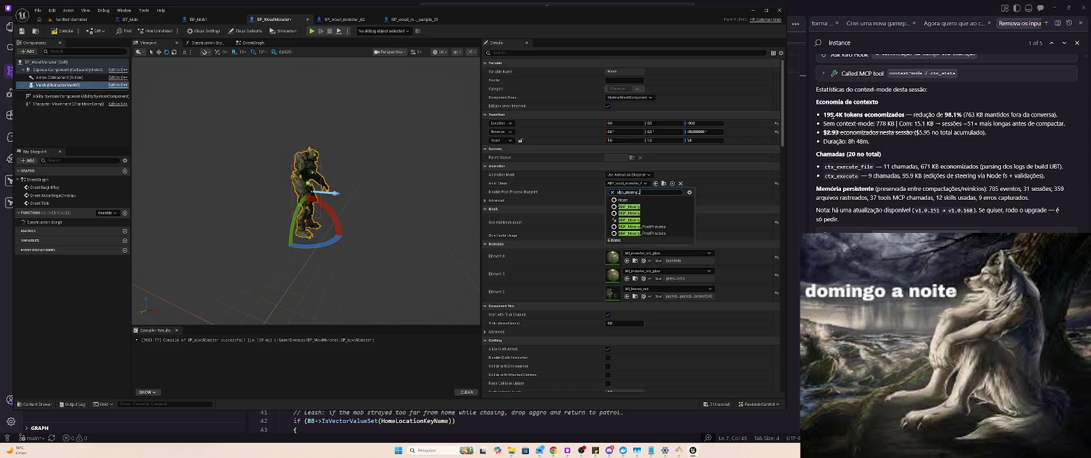
{"action": "type", "text": "p"}
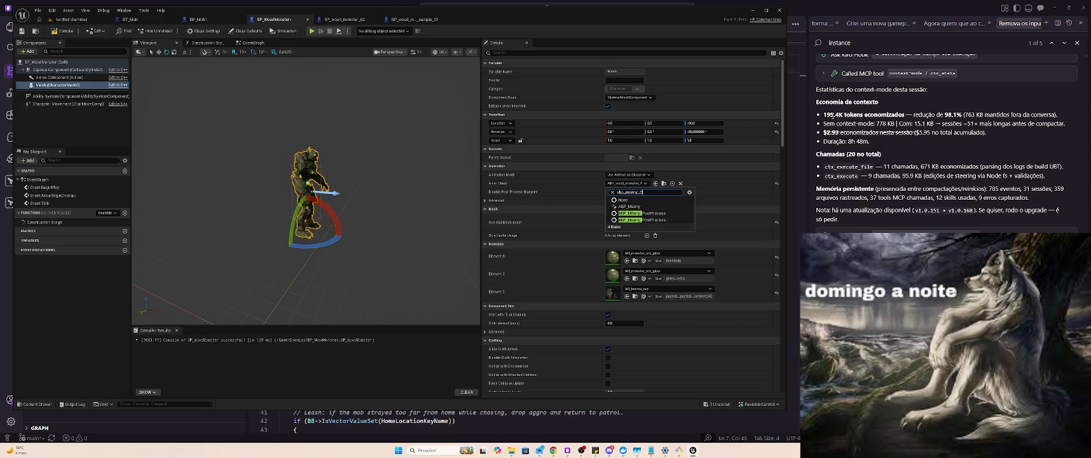
{"action": "left_click", "coordinate": [396, 19]}
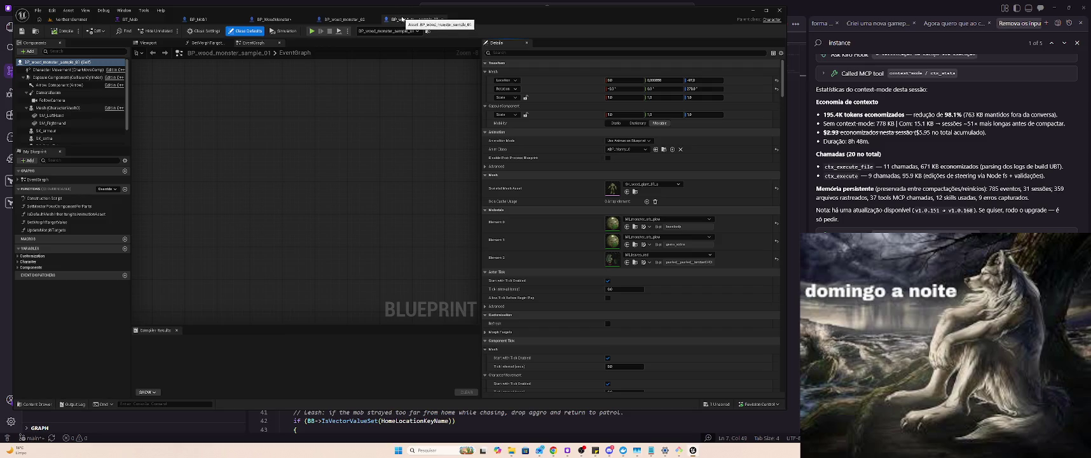
Close the BP_wood_monster_02 Blueprint and bring BP_WoodMonster to the front.
{"action": "left_click", "coordinate": [353, 23]}
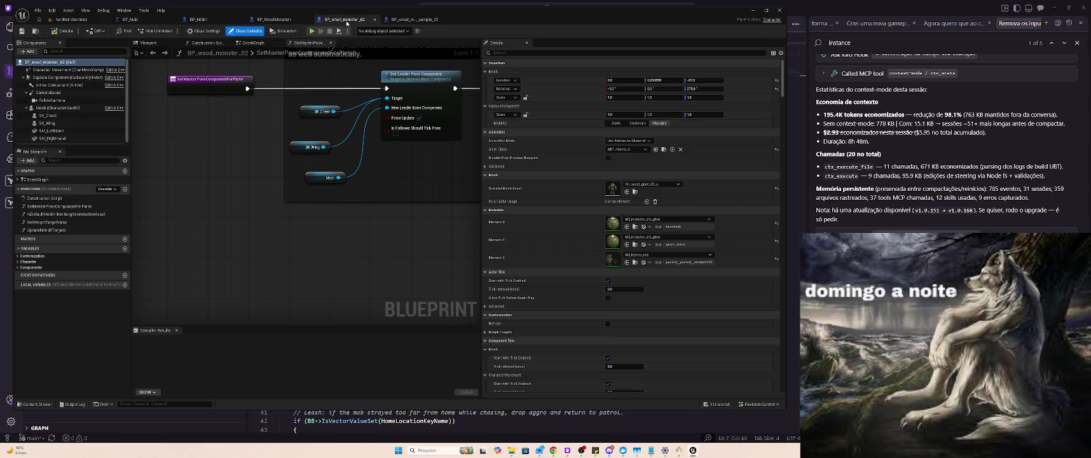
{"action": "middle_click", "coordinate": [345, 22]}
{"action": "left_click", "coordinate": [286, 23]}
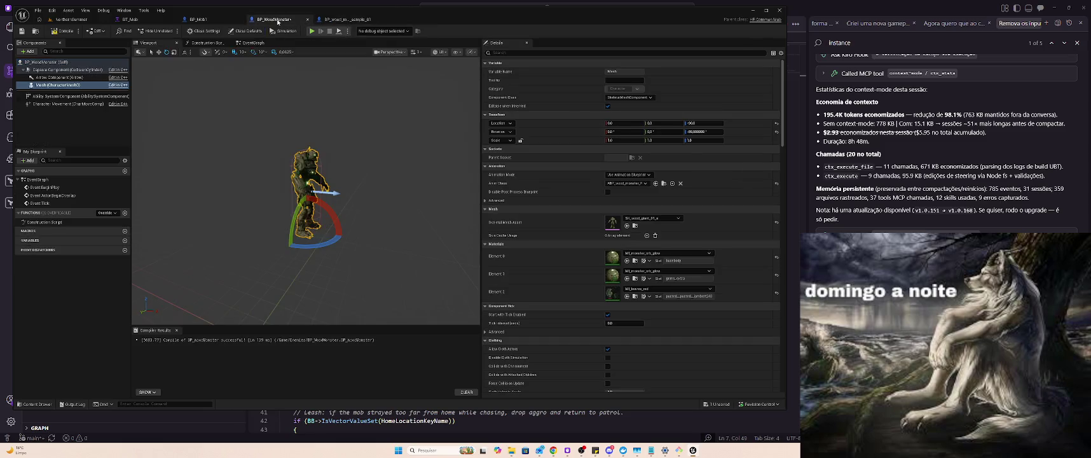
Set BP_WoodMonster's mesh to Use Animation Asset playing BS_MM_WalkRun, then compile.
{"action": "left_click", "coordinate": [641, 175]}
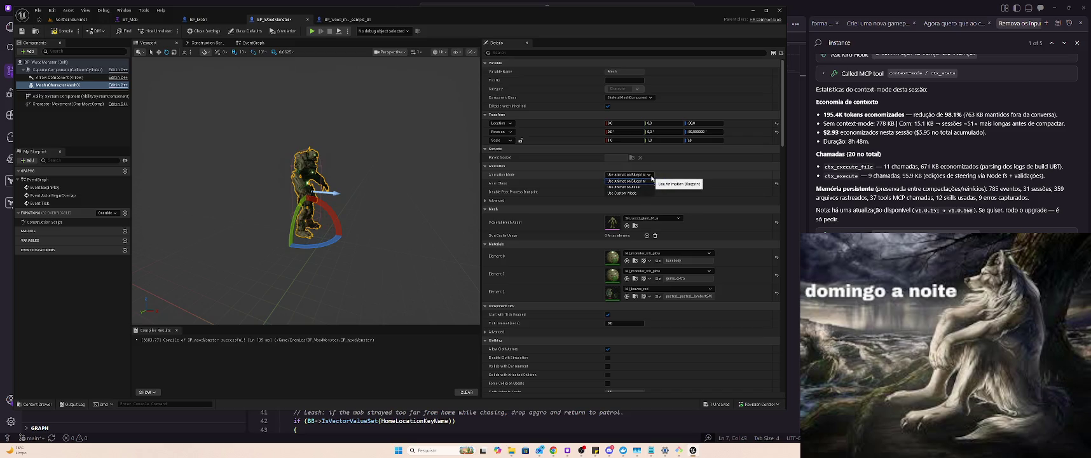
{"action": "left_click", "coordinate": [643, 186]}
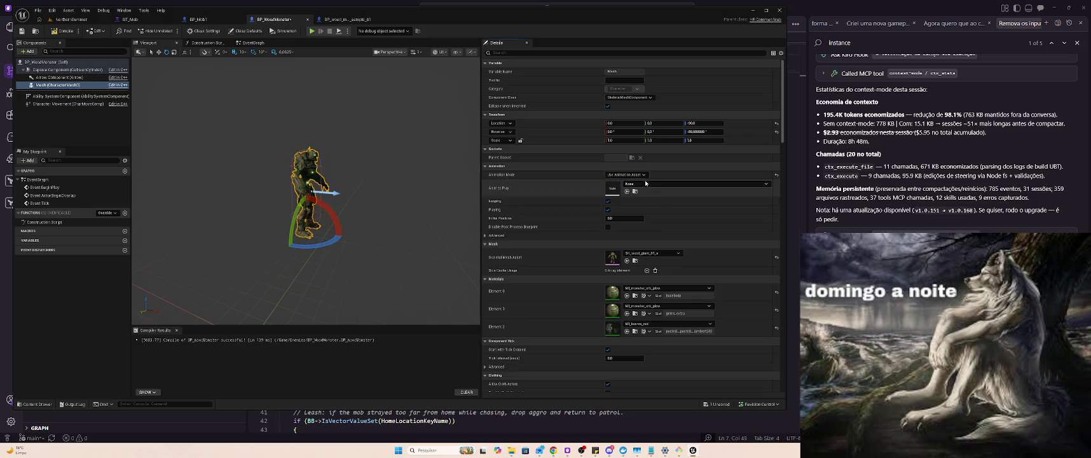
{"action": "left_click", "coordinate": [646, 184]}
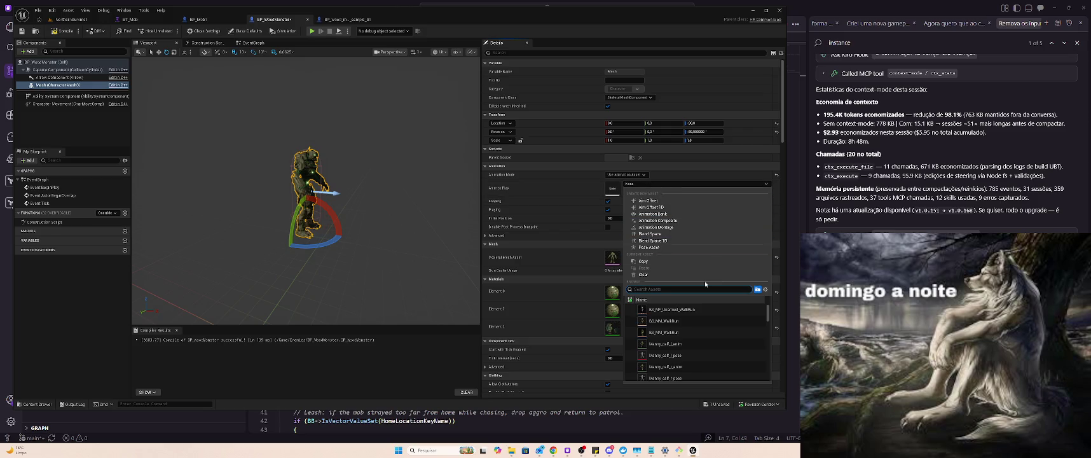
{"action": "scroll", "coordinate": [720, 321], "scroll_direction": "down", "scroll_amount": 1}
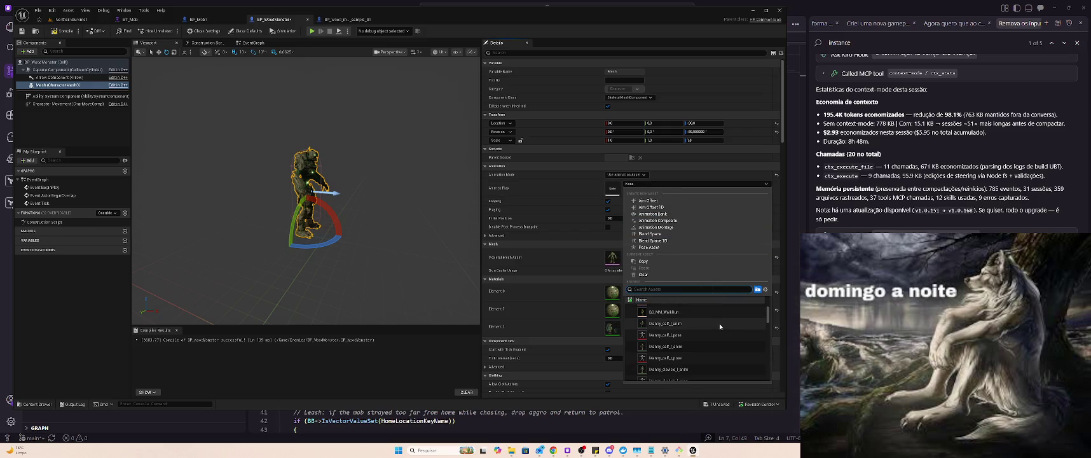
{"action": "scroll", "coordinate": [718, 321], "scroll_direction": "up", "scroll_amount": 2}
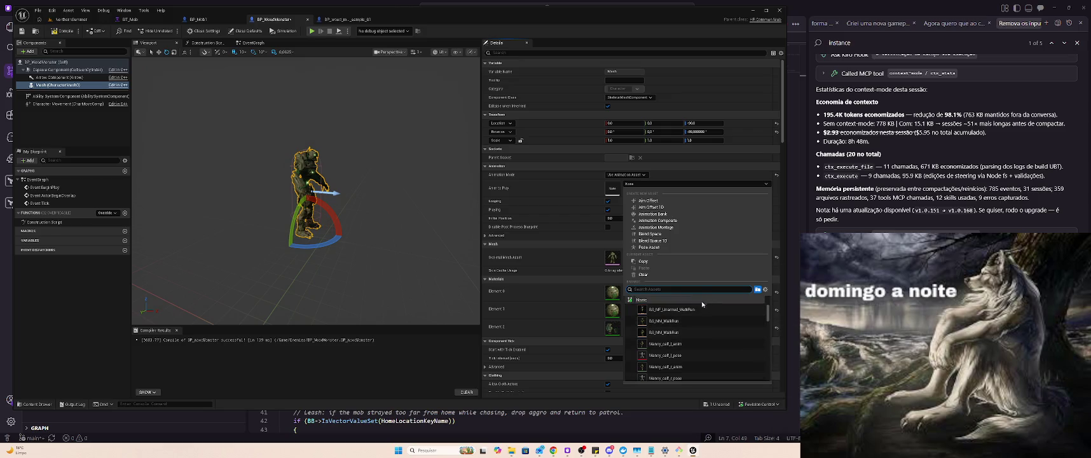
{"action": "left_click", "coordinate": [696, 320]}
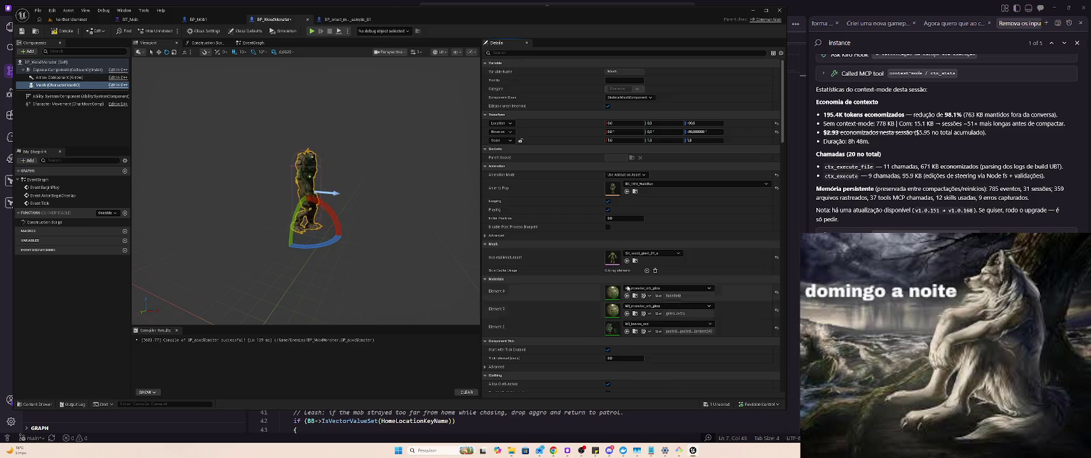
{"action": "left_click", "coordinate": [58, 32]}
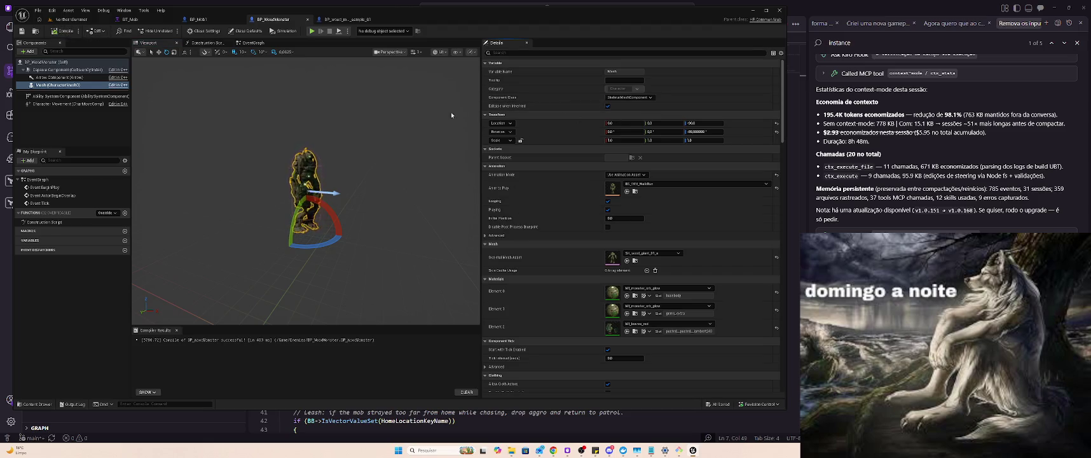
{"action": "left_click", "coordinate": [66, 20]}
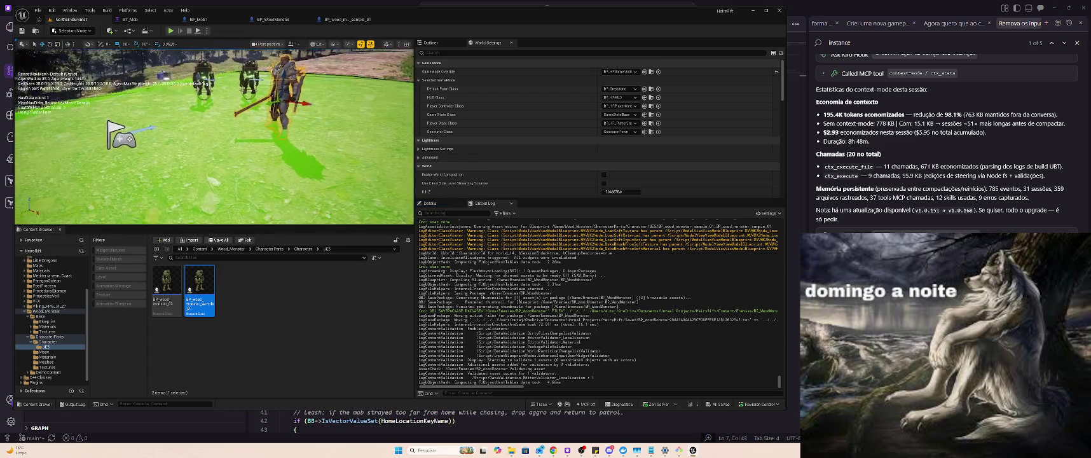
Move the knight to the far right, place a BP_wood_monster_sample monster, and save the map.
{"action": "left_click_drag", "start_coordinate": [275, 102], "coordinate": [356, 78]}
{"action": "mouse_move", "coordinate": [202, 283]}
{"action": "left_mouse_down"}
{"action": "mouse_move", "coordinate": [242, 133]}
{"action": "mouse_move", "coordinate": [229, 120]}
{"action": "mouse_move", "coordinate": [360, 92]}
{"action": "left_mouse_up"}
{"action": "key", "text": "ctrl+s"}
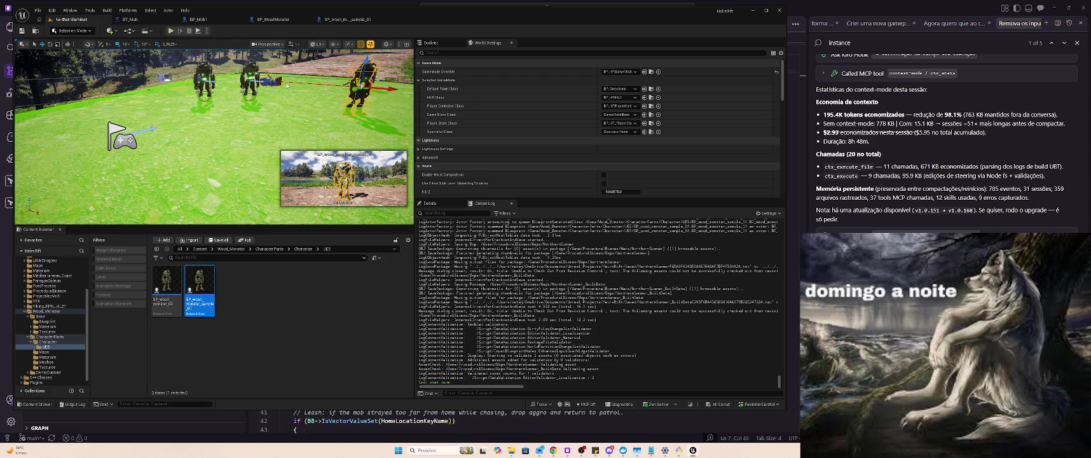
Play-test the level, then delete the wood monster actor from the level.
{"action": "left_click", "coordinate": [170, 30]}
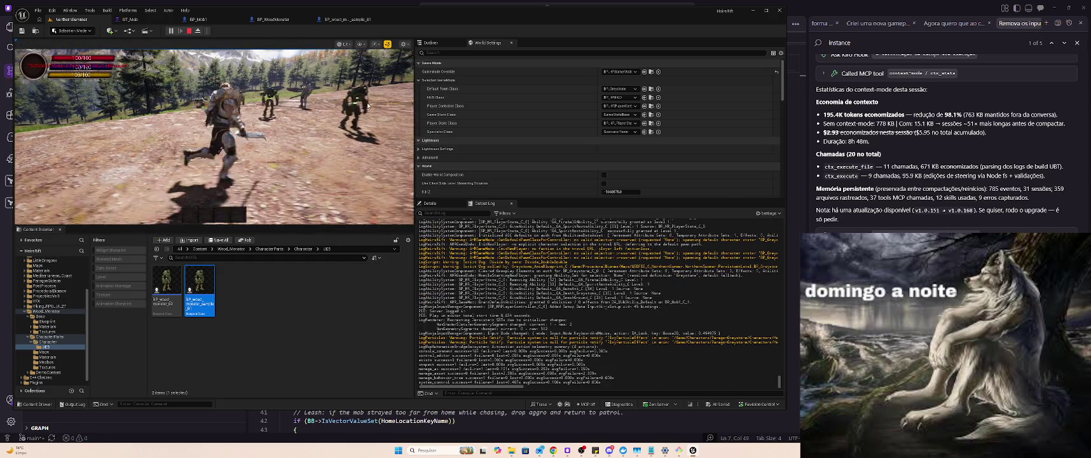
{"action": "key", "text": "Escape"}
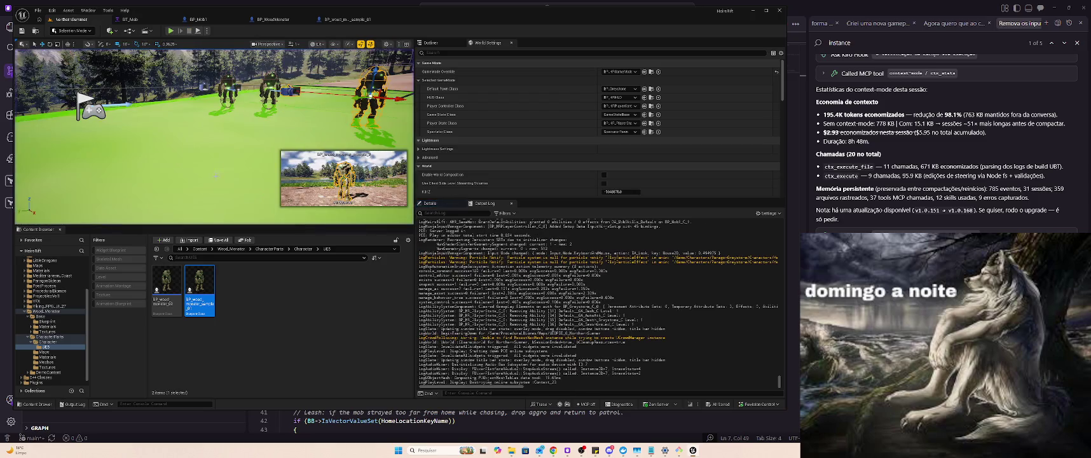
{"action": "right_click", "coordinate": [376, 85]}
{"action": "key", "text": "Escape"}
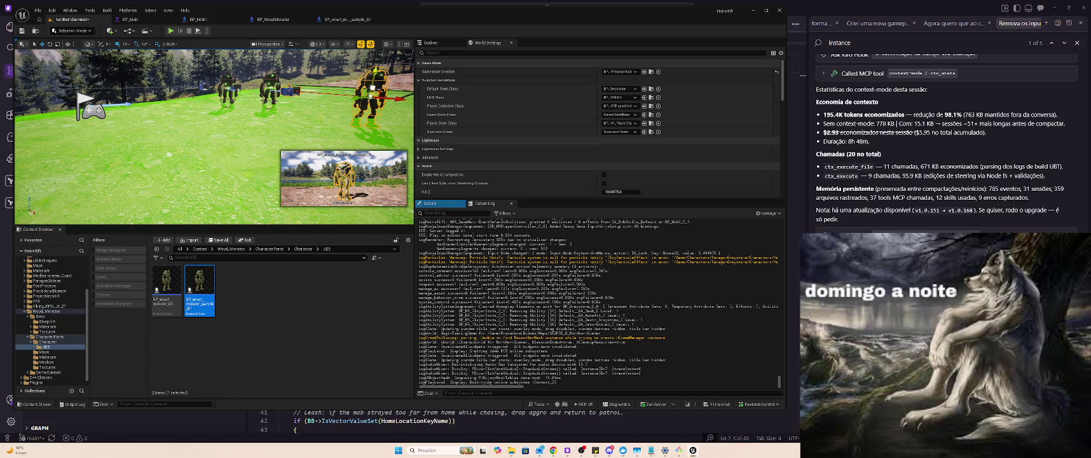
{"action": "right_click", "coordinate": [372, 94]}
{"action": "key", "text": "Escape"}
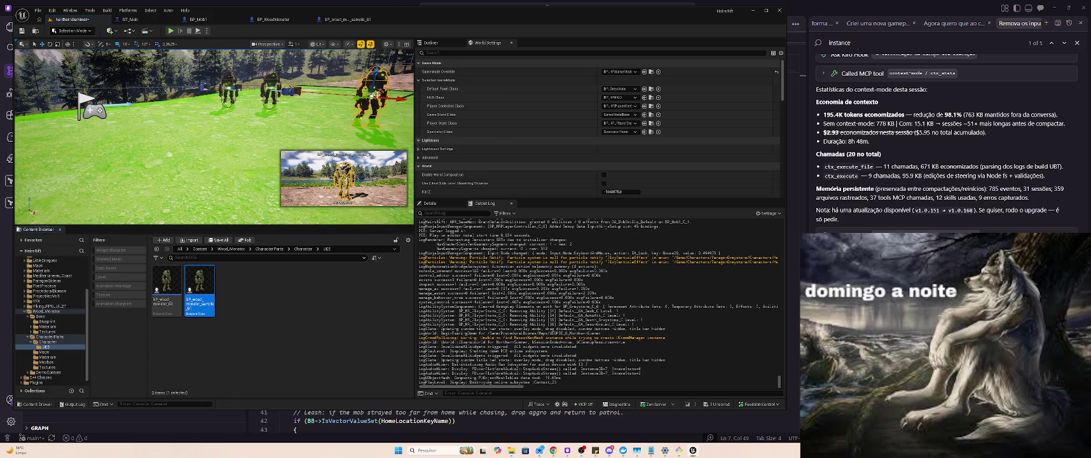
{"action": "key", "text": "Delete"}
{"action": "scroll", "coordinate": [39, 274], "scroll_direction": "up", "scroll_amount": 3}
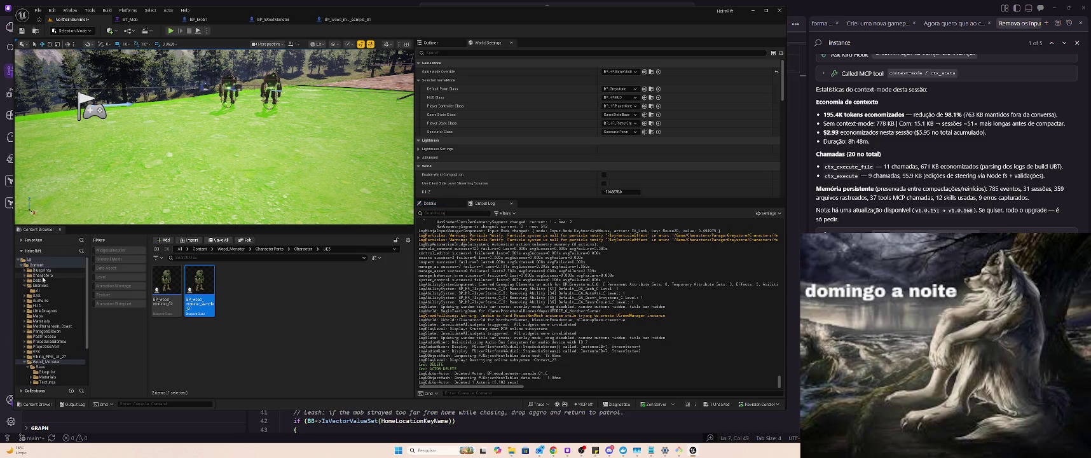
Place a BP_WoodMonster from the Enemies folder in the level and open its Blueprint.
{"action": "left_click", "coordinate": [41, 285]}
{"action": "mouse_move", "coordinate": [232, 280]}
{"action": "left_mouse_down"}
{"action": "mouse_move", "coordinate": [353, 169]}
{"action": "mouse_move", "coordinate": [358, 99]}
{"action": "left_mouse_up"}
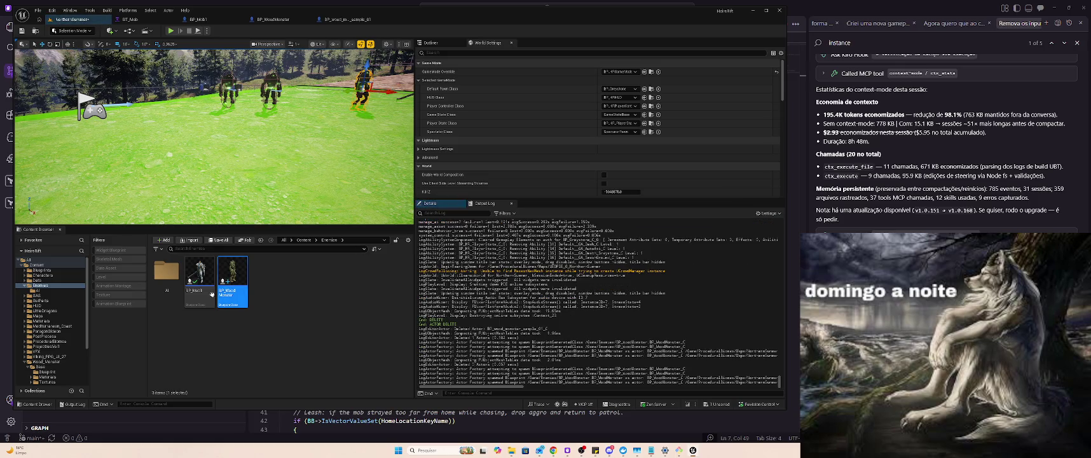
{"action": "double_click", "coordinate": [232, 277]}
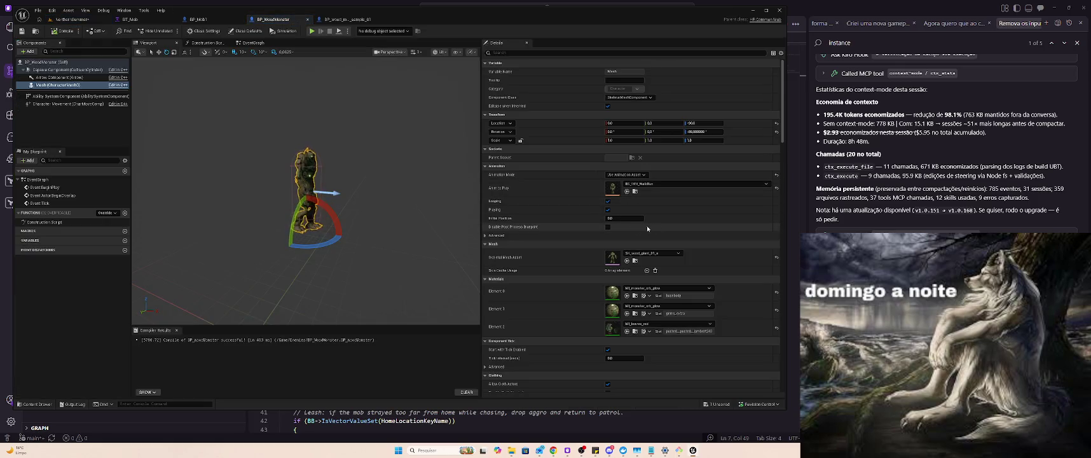
In Class Defaults, set Death_Fwd_Montage as death animation and HitReact_Front_Montage as hit animation.
{"action": "scroll", "coordinate": [555, 263], "scroll_direction": "down", "scroll_amount": 3}
{"action": "scroll", "coordinate": [553, 263], "scroll_direction": "down", "scroll_amount": 3}
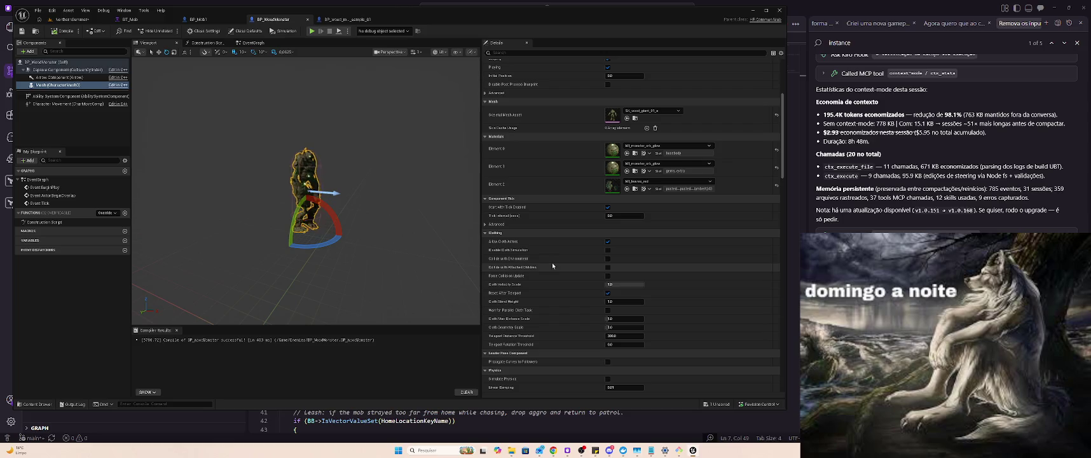
{"action": "left_click", "coordinate": [57, 62]}
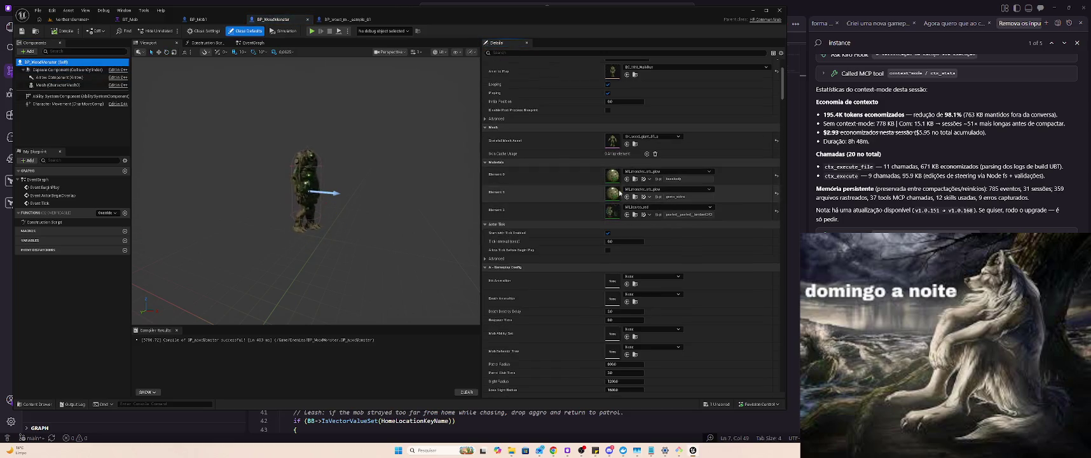
{"action": "scroll", "coordinate": [628, 274], "scroll_direction": "up", "scroll_amount": 1}
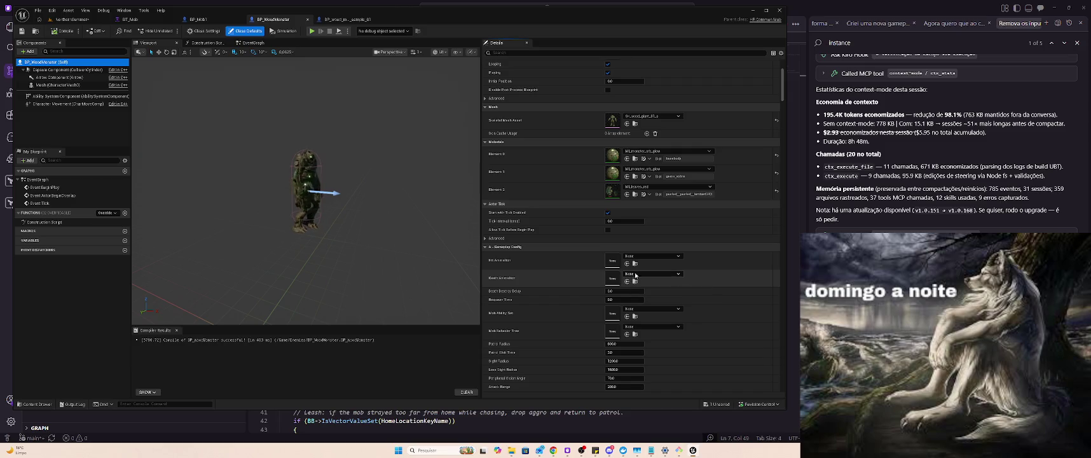
{"action": "left_click", "coordinate": [637, 274]}
{"action": "scroll", "coordinate": [674, 381], "scroll_direction": "down", "scroll_amount": 5}
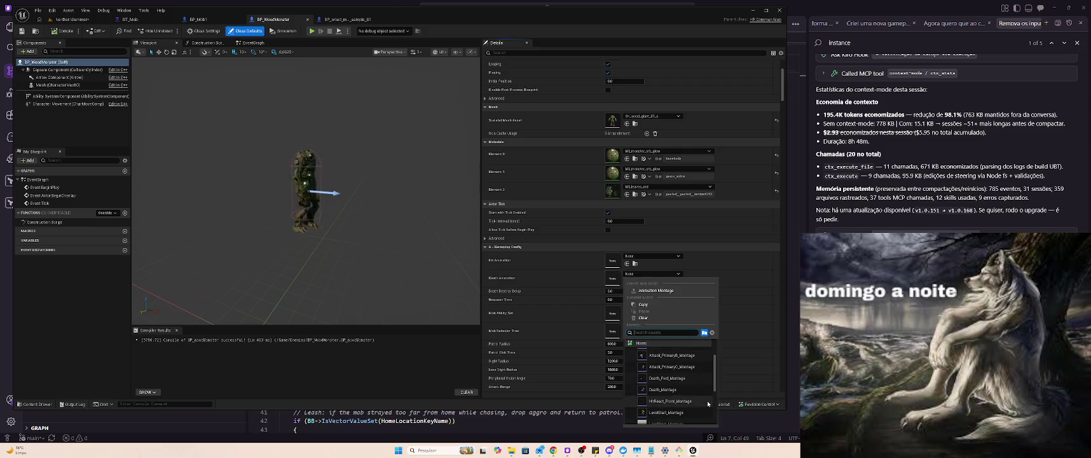
{"action": "scroll", "coordinate": [697, 395], "scroll_direction": "up", "scroll_amount": 5}
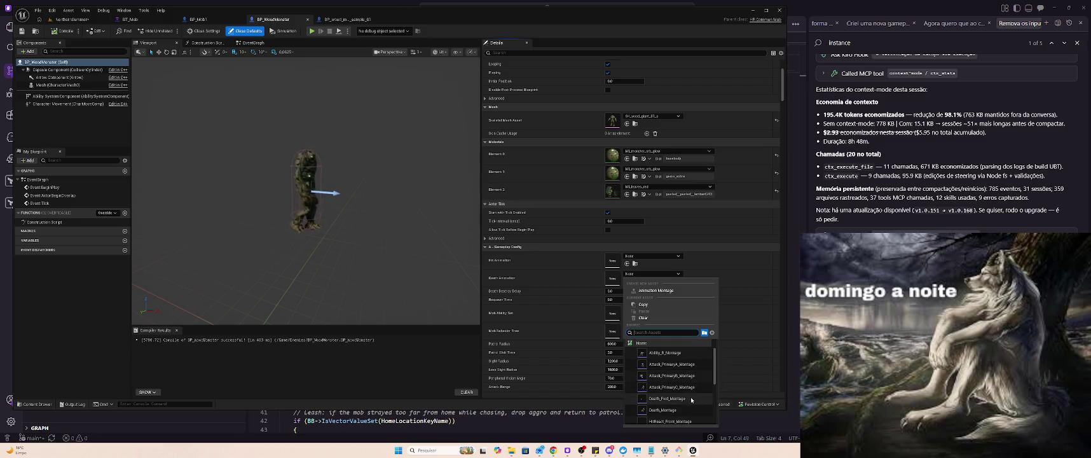
{"action": "left_click", "coordinate": [693, 399]}
{"action": "left_click", "coordinate": [659, 257]}
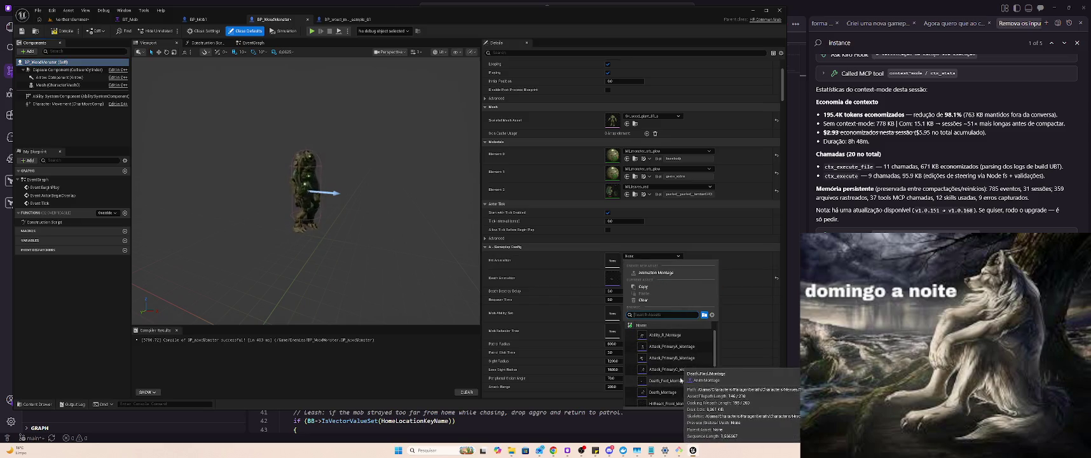
{"action": "left_click", "coordinate": [685, 404]}
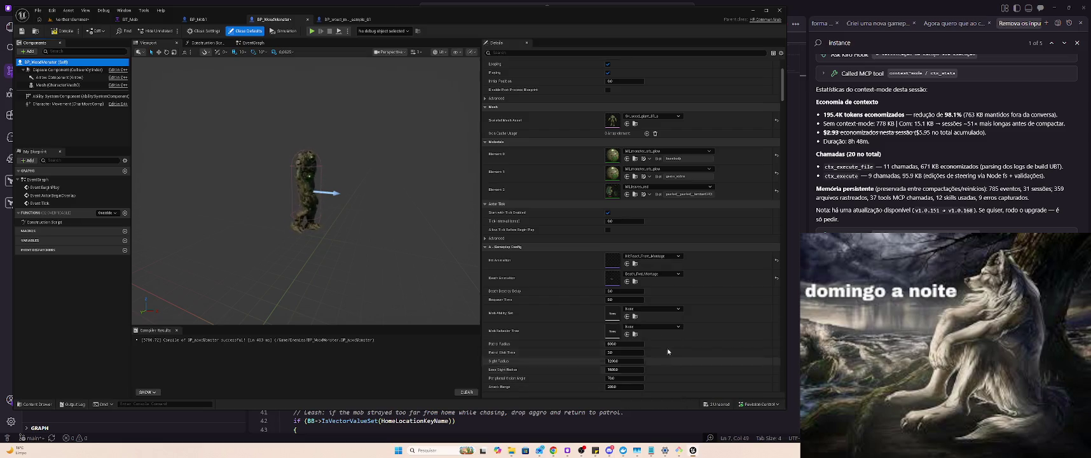
Assign the DA_MobSkills_Default ability set and BT_Mob behavior tree, then compile and save.
{"action": "left_click", "coordinate": [653, 309]}
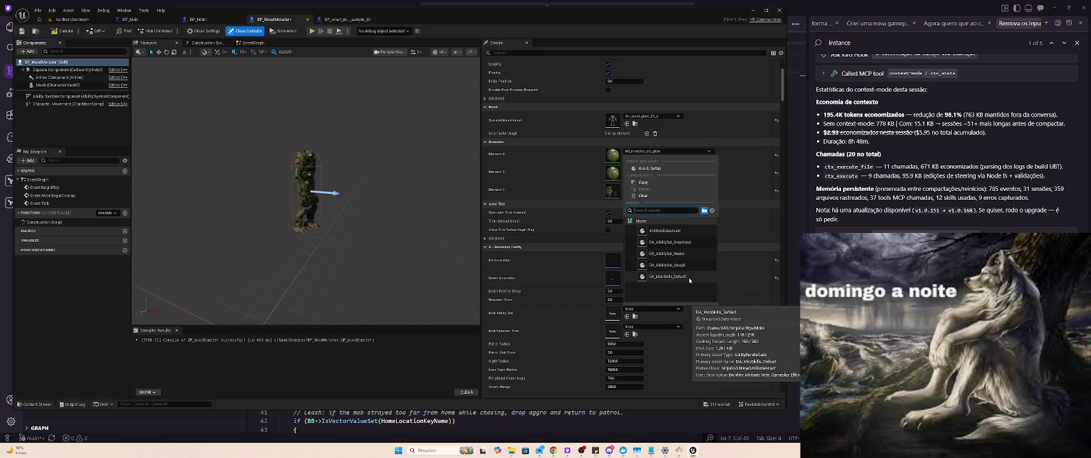
{"action": "left_click", "coordinate": [689, 277]}
{"action": "left_click", "coordinate": [655, 326]}
{"action": "left_click", "coordinate": [656, 248]}
{"action": "left_click", "coordinate": [638, 300]}
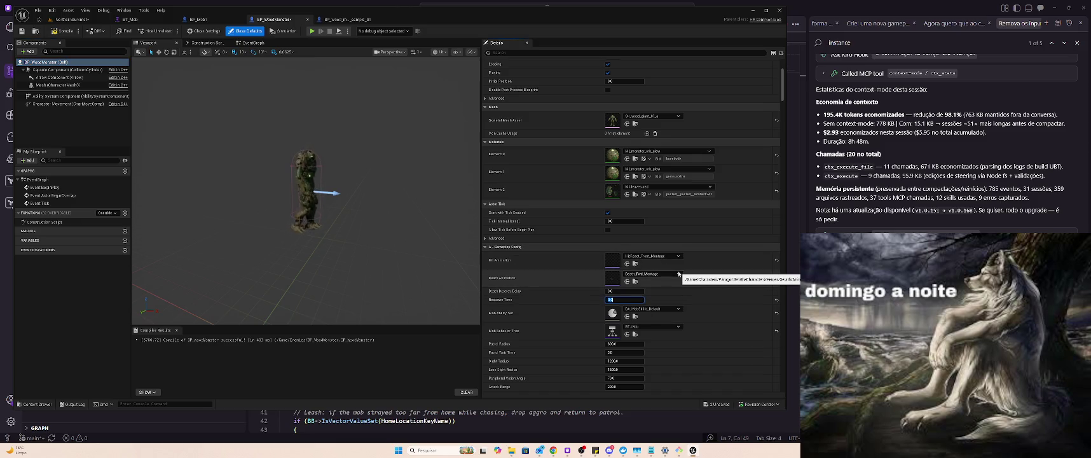
{"action": "left_click", "coordinate": [58, 31]}
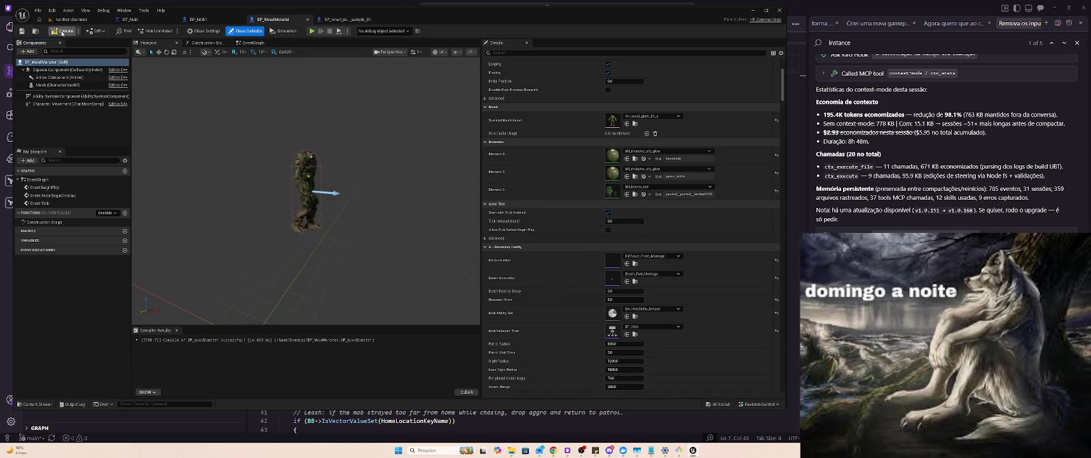
{"action": "left_click", "coordinate": [71, 20]}
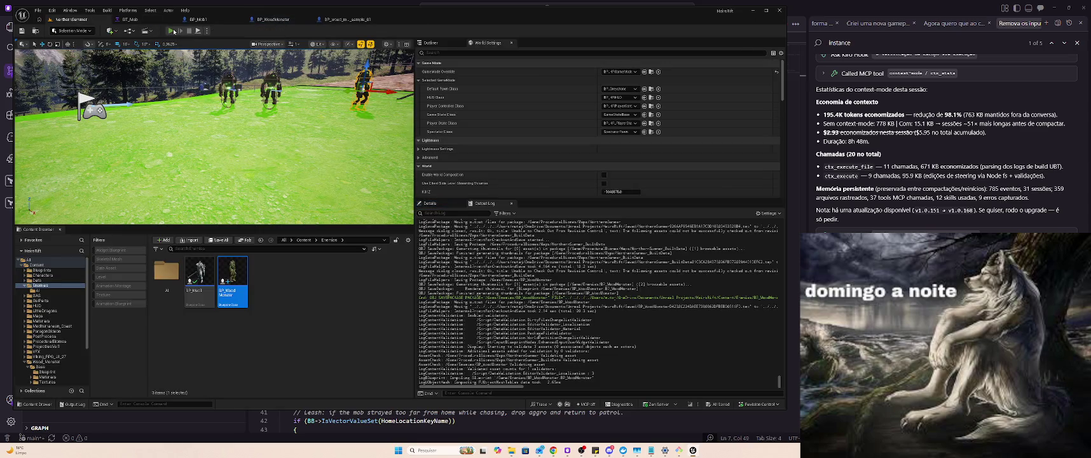
Play-test the level, striking the wood monster and using the W smash and E dash skills.
{"action": "key", "text": "alt+p"}
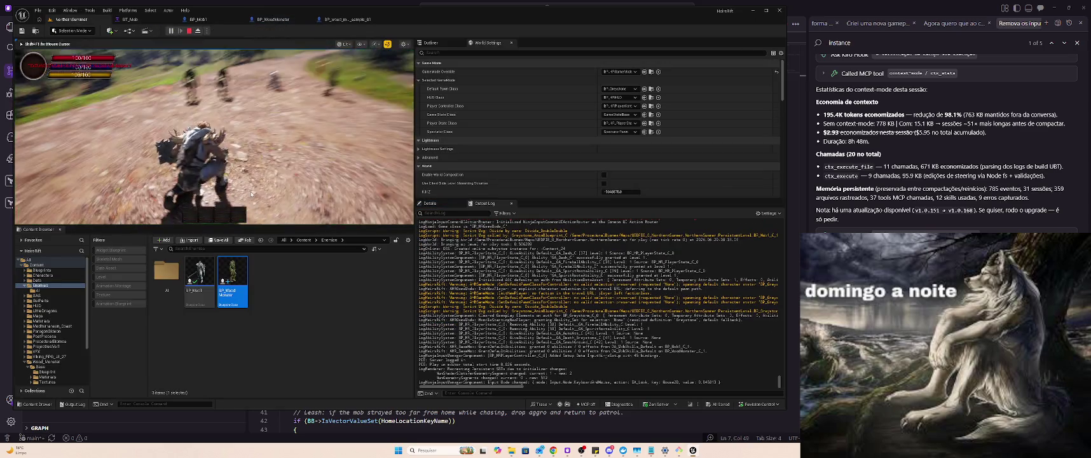
{"action": "left_click", "coordinate": [257, 183]}
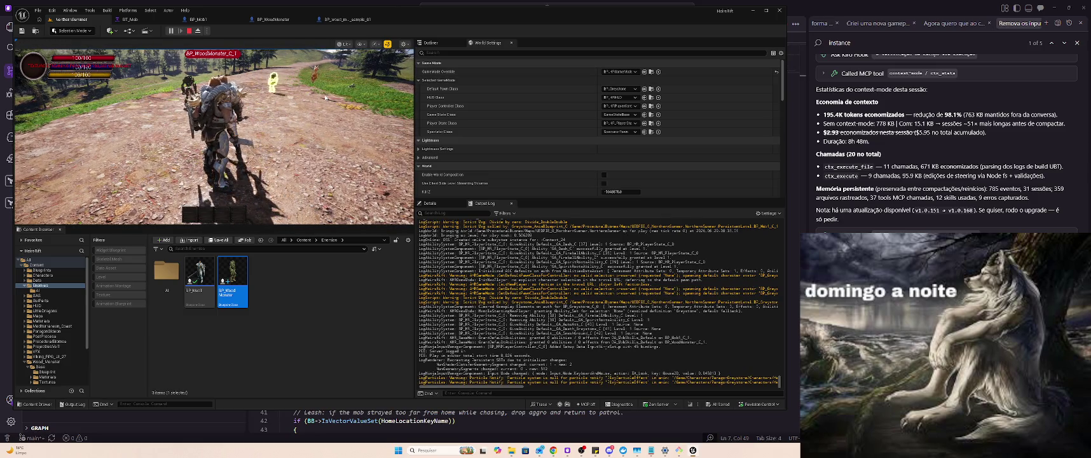
{"action": "left_click", "coordinate": [321, 101]}
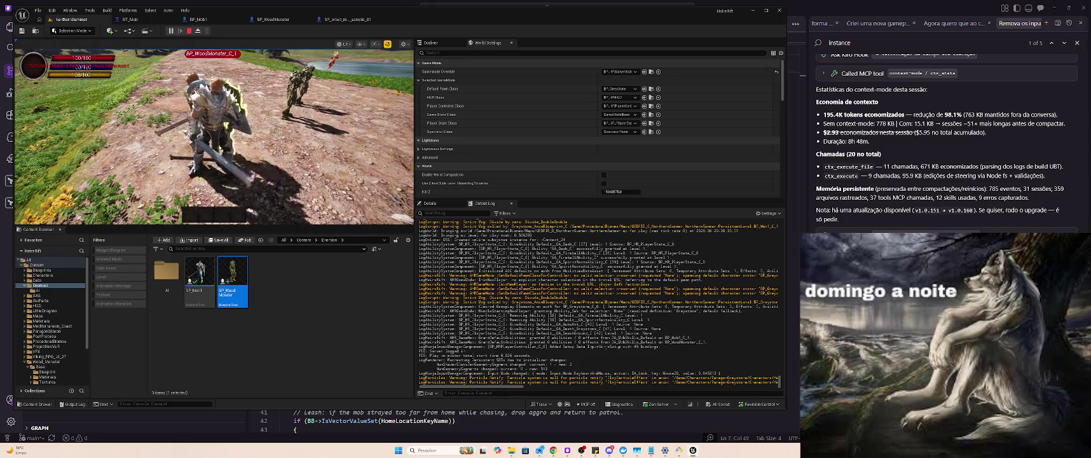
{"action": "left_click", "coordinate": [186, 123]}
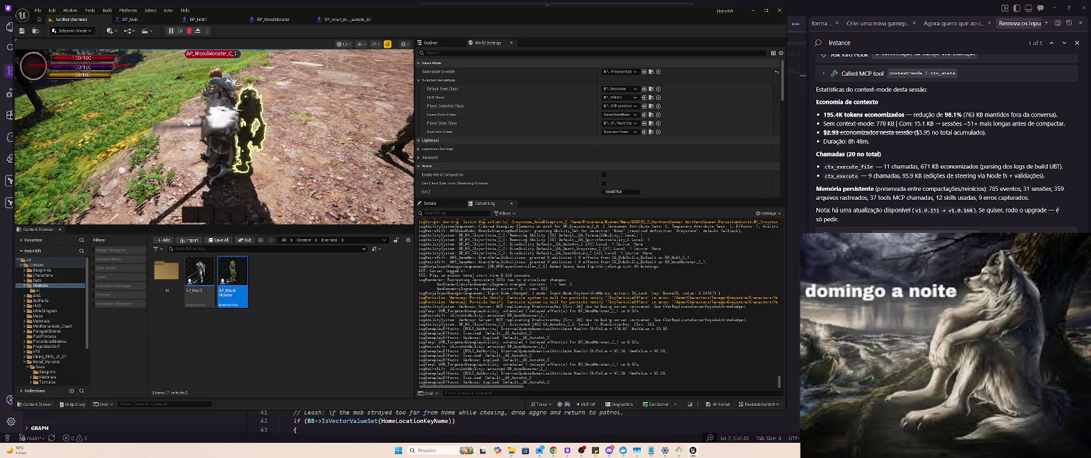
{"action": "key", "text": "w"}
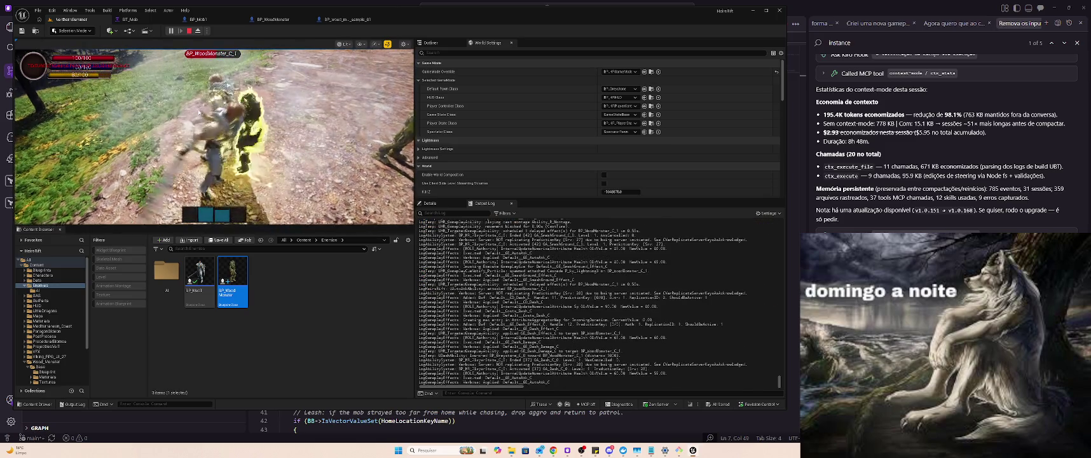
{"action": "key", "text": "e"}
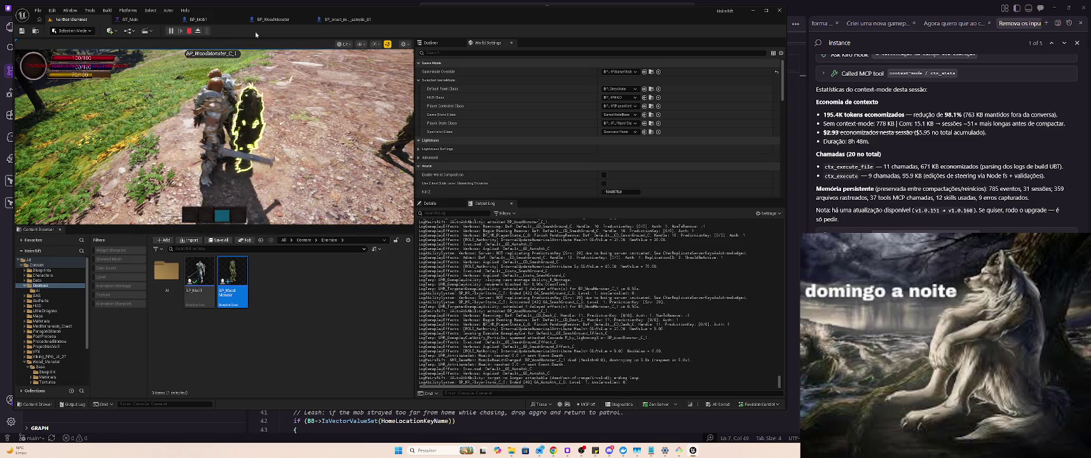
Stop the play session and go back to the BP_WoodMonster Blueprint.
{"action": "left_click", "coordinate": [189, 31]}
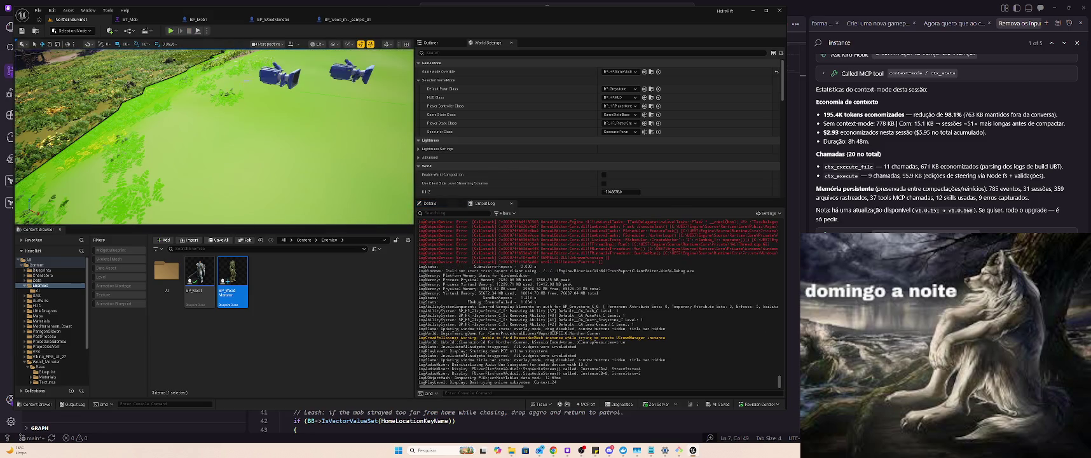
{"action": "left_click", "coordinate": [327, 22]}
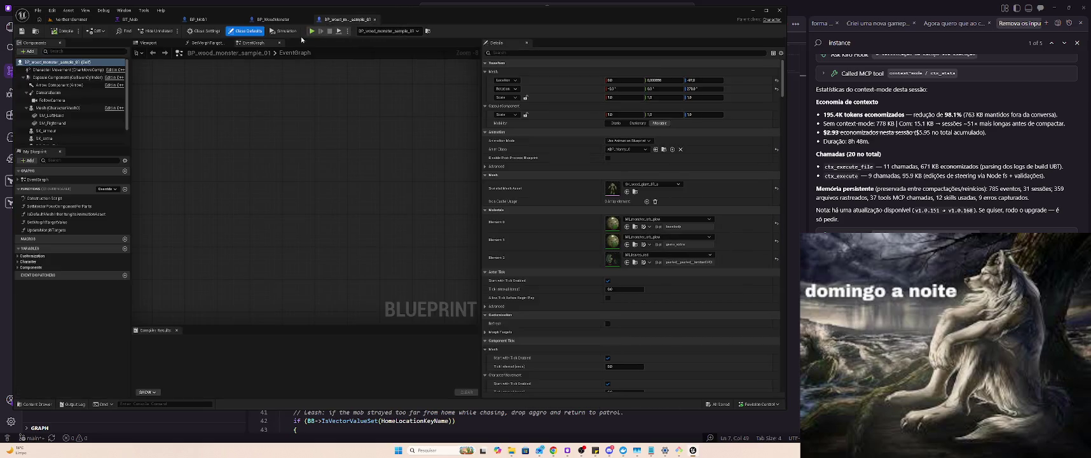
{"action": "left_click", "coordinate": [288, 21]}
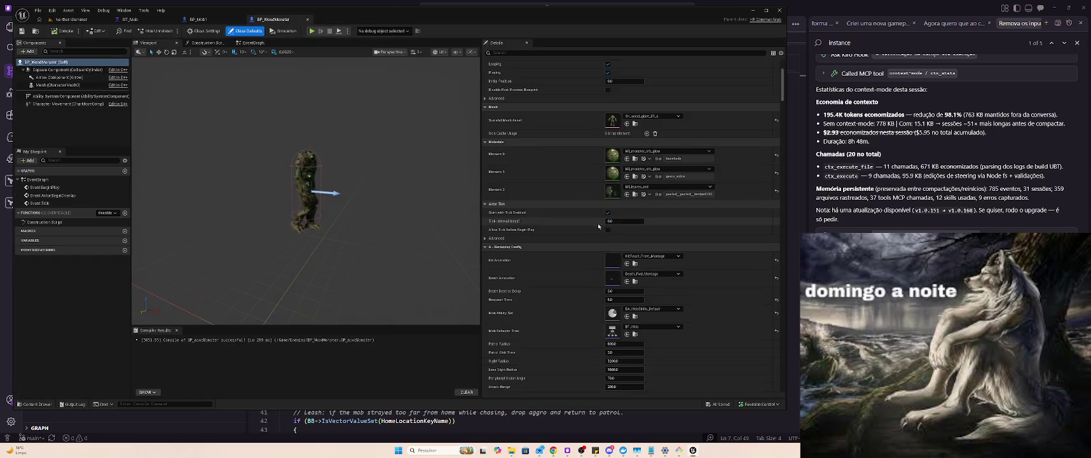
{"action": "scroll", "coordinate": [596, 267], "scroll_direction": "down", "scroll_amount": 3}
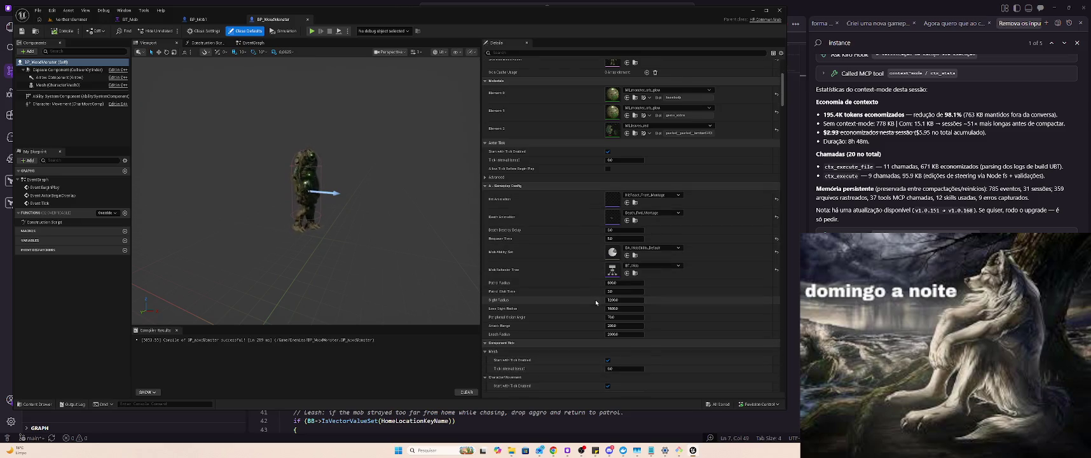
{"action": "scroll", "coordinate": [635, 260], "scroll_direction": "down", "scroll_amount": 1}
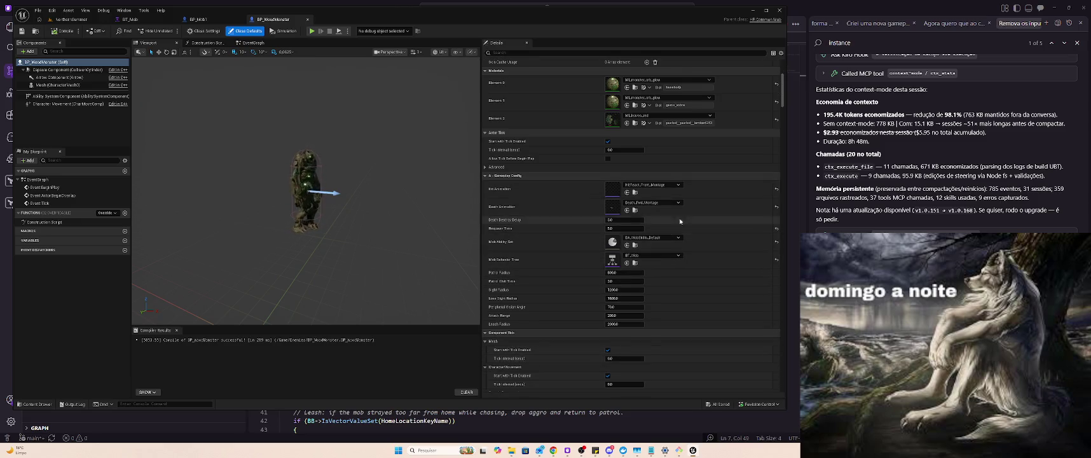
{"action": "left_click", "coordinate": [668, 184]}
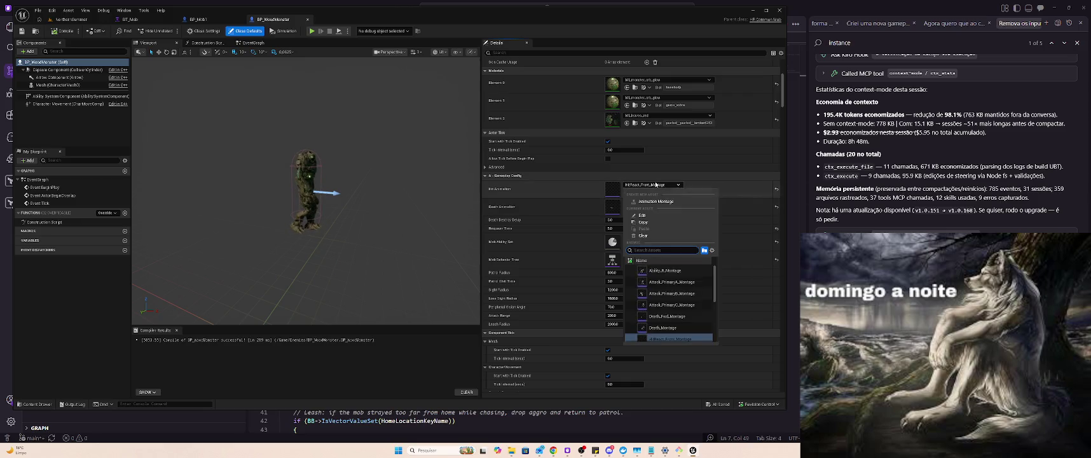
{"action": "scroll", "coordinate": [686, 307], "scroll_direction": "up", "scroll_amount": 3}
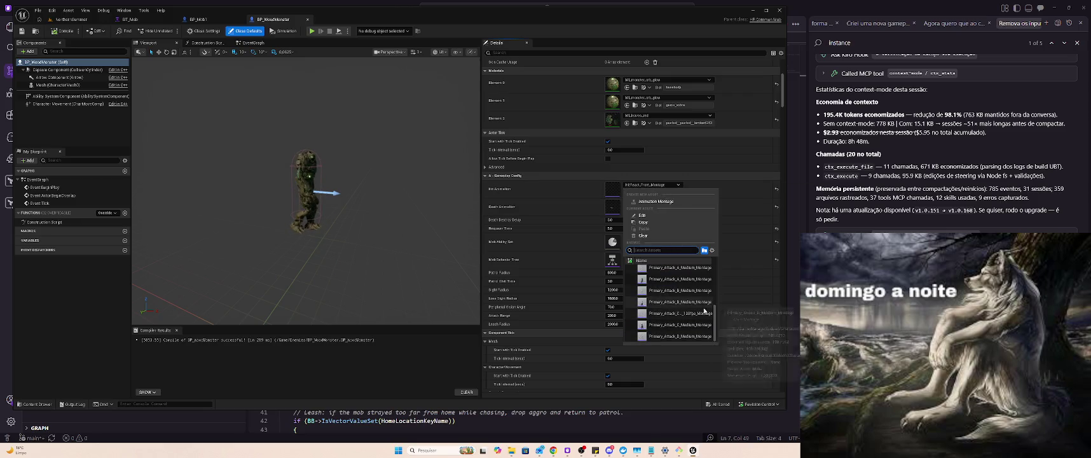
{"action": "left_click", "coordinate": [698, 306]}
{"action": "mouse_move", "coordinate": [496, 387]}
{"action": "left_mouse_down"}
{"action": "mouse_move", "coordinate": [521, 388]}
{"action": "mouse_move", "coordinate": [472, 388]}
{"action": "left_mouse_up"}
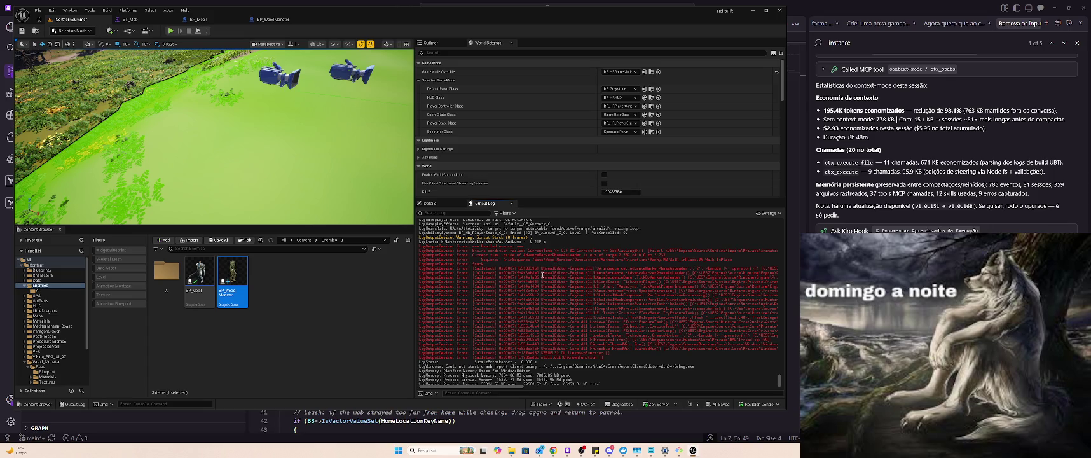
{"action": "left_click", "coordinate": [267, 19]}
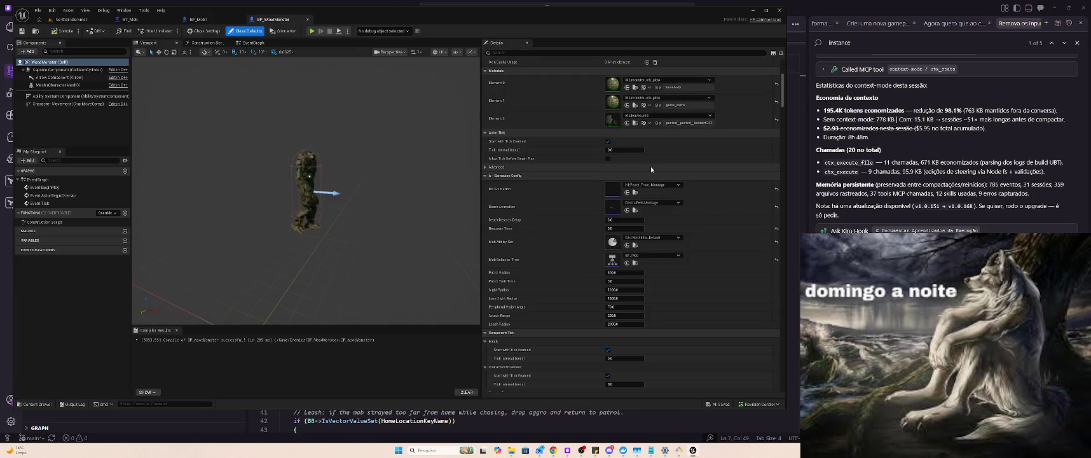
Switch BP_WoodMonster's Animation Mode to Use Animation Blueprint with ABP_Manny as the anim class.
{"action": "scroll", "coordinate": [648, 169], "scroll_direction": "up", "scroll_amount": 3}
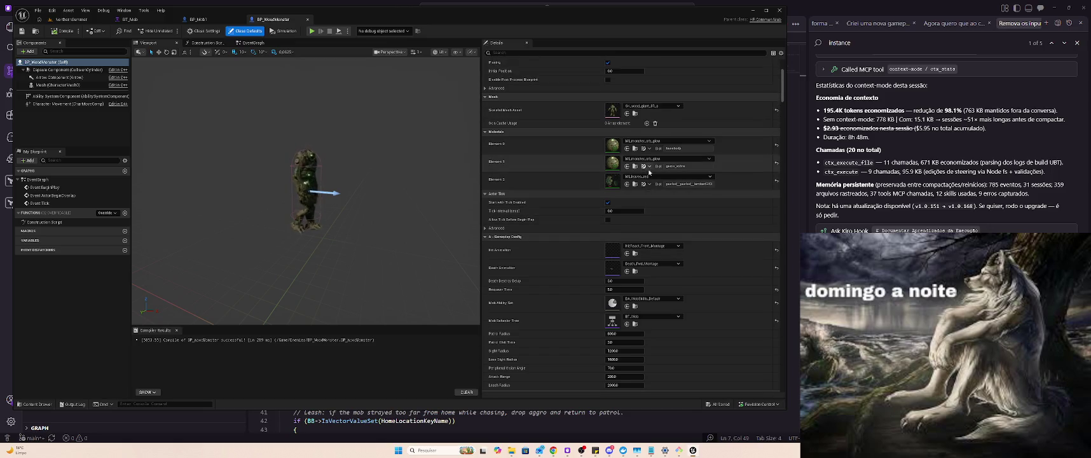
{"action": "scroll", "coordinate": [651, 165], "scroll_direction": "up", "scroll_amount": 2}
{"action": "left_click", "coordinate": [661, 133]}
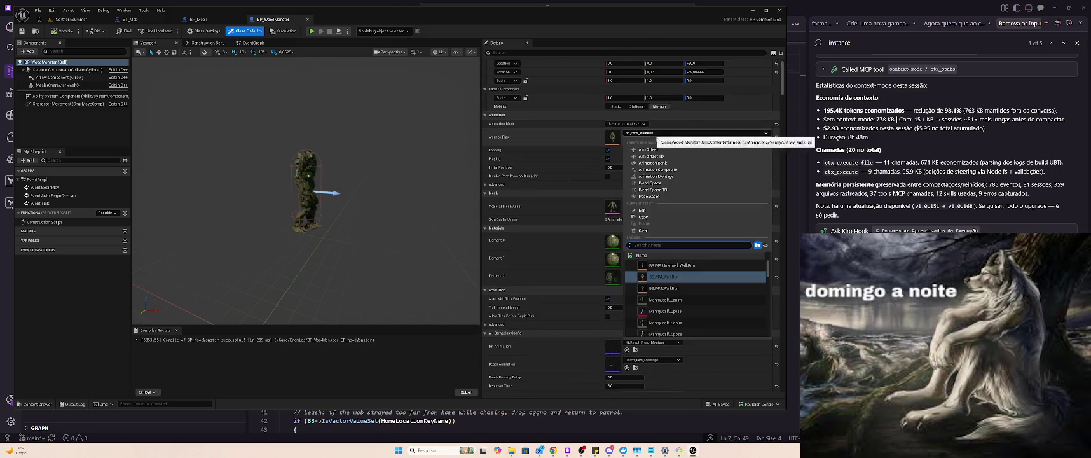
{"action": "left_click", "coordinate": [635, 123]}
{"action": "left_click", "coordinate": [636, 124]}
{"action": "left_click", "coordinate": [641, 142]}
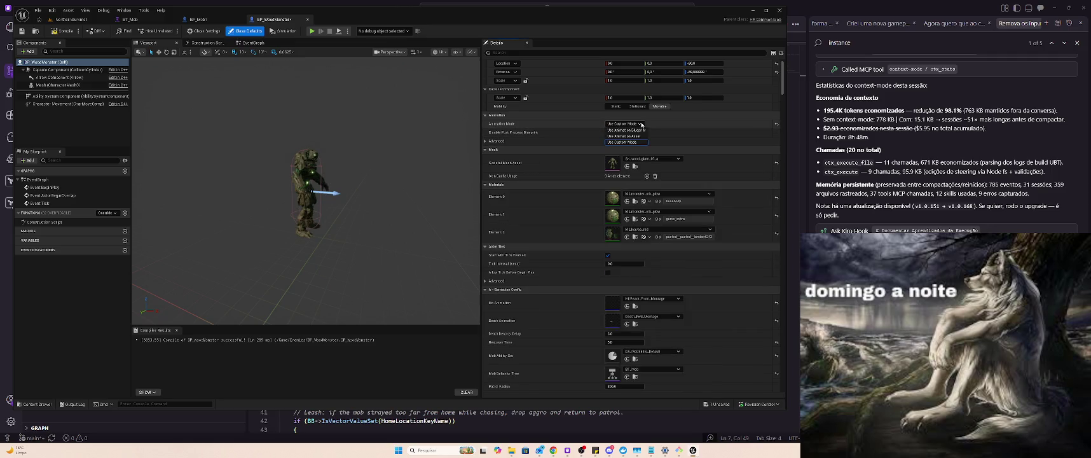
{"action": "left_click", "coordinate": [641, 132]}
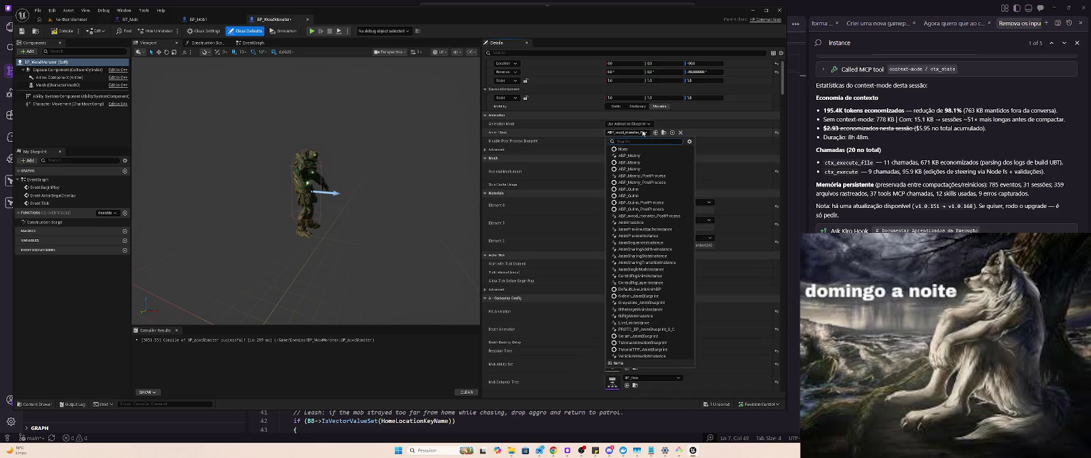
{"action": "type", "text": "manny"}
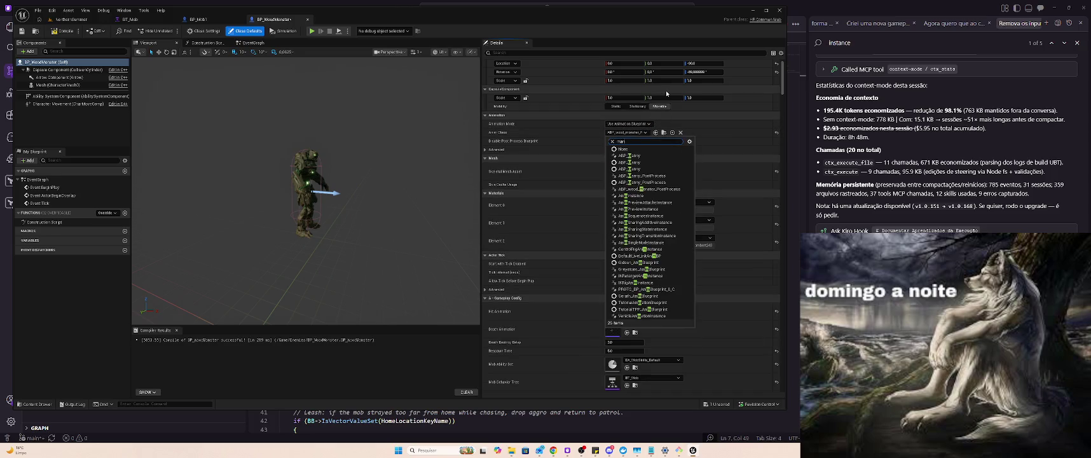
{"action": "key", "text": "Down"}
{"action": "key", "text": "Return"}
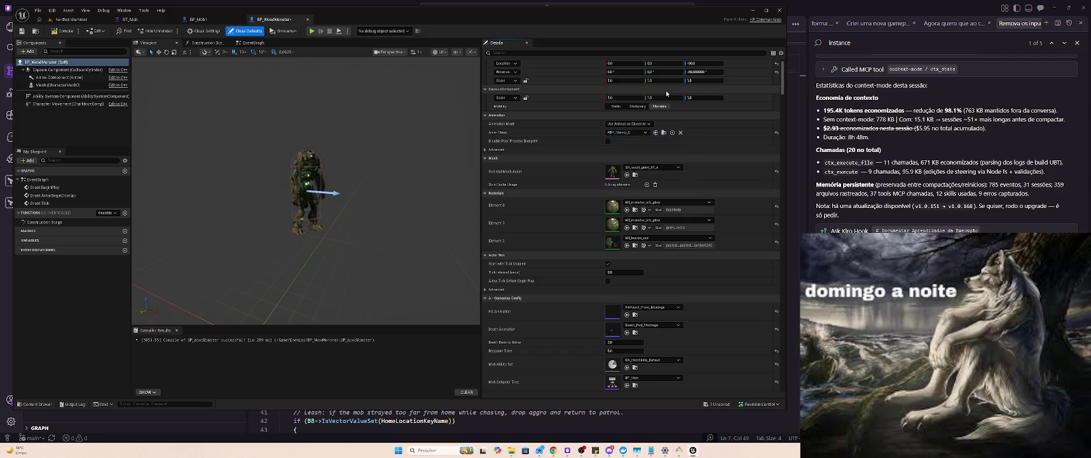
{"action": "left_click", "coordinate": [67, 20]}
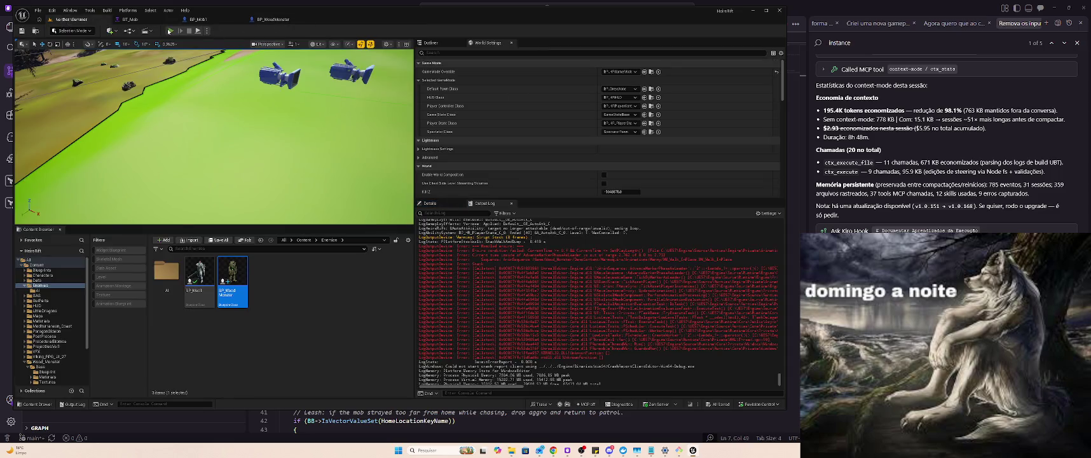
Play-test the level, running at and sword-attacking the wood monster, then open BP_Mob1.
{"action": "key", "text": "alt+p"}
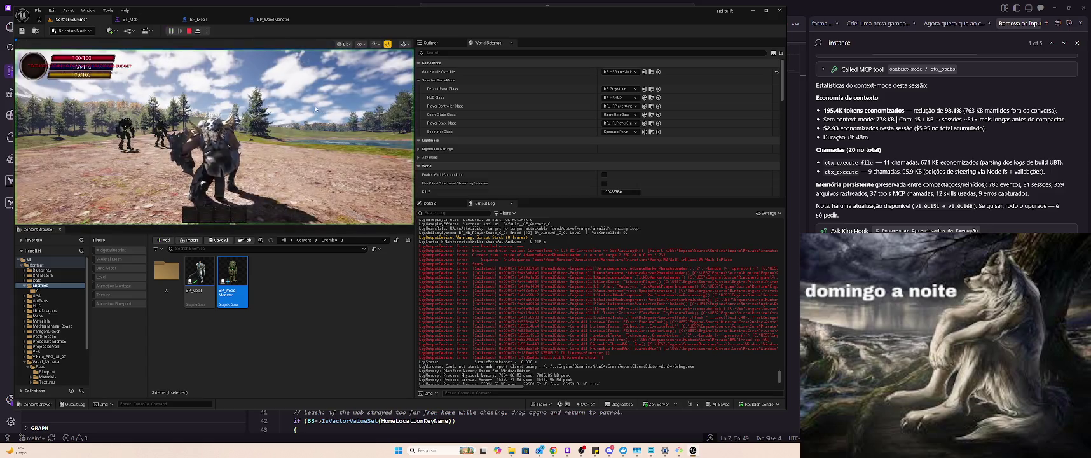
{"action": "key", "text": "w"}
{"action": "key", "text": "w"}
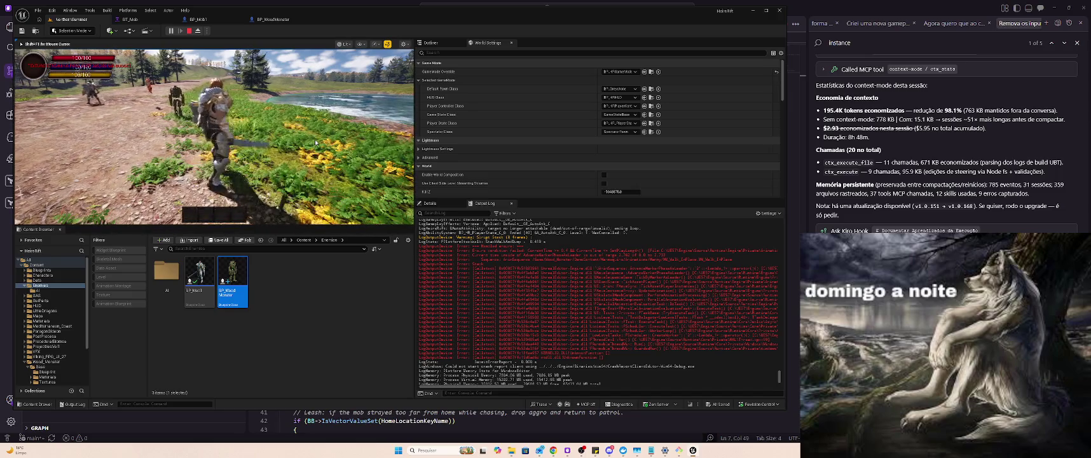
{"action": "key", "text": "w"}
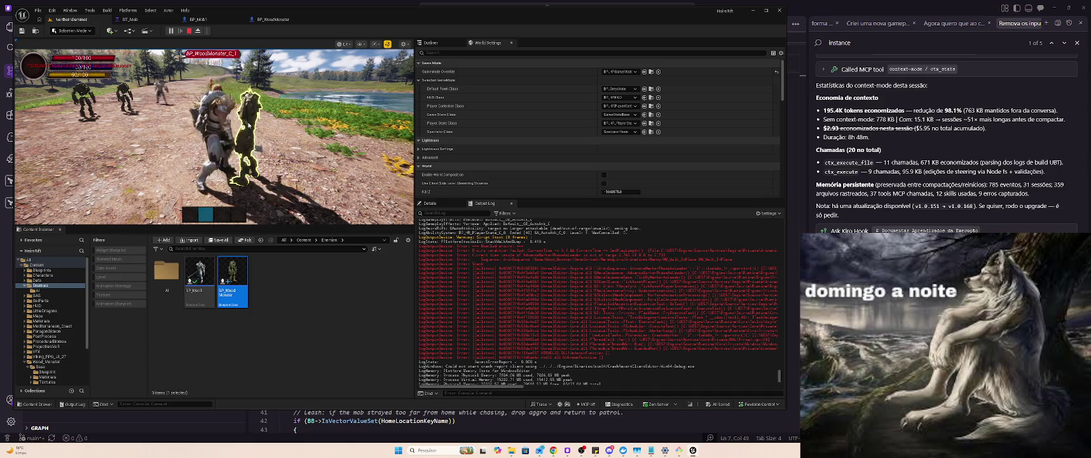
{"action": "left_click", "coordinate": [252, 117]}
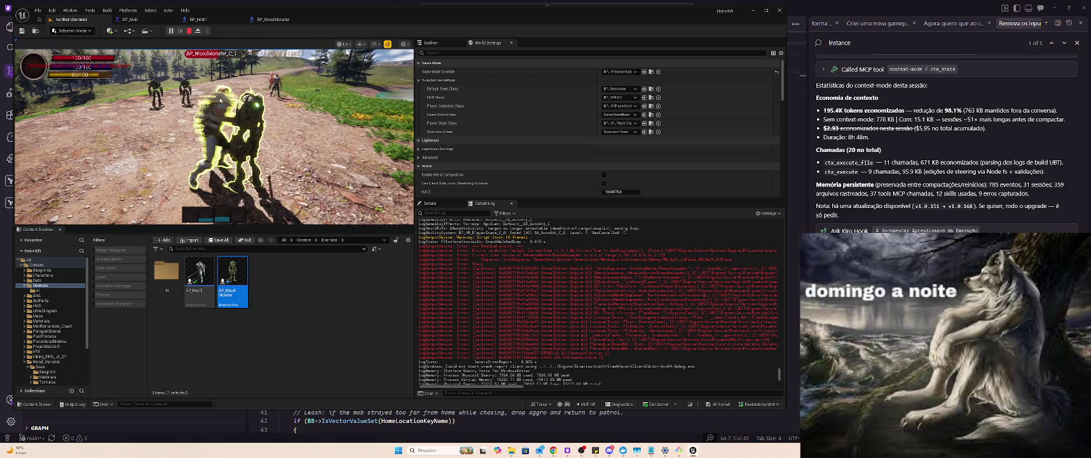
{"action": "double_click", "coordinate": [199, 276]}
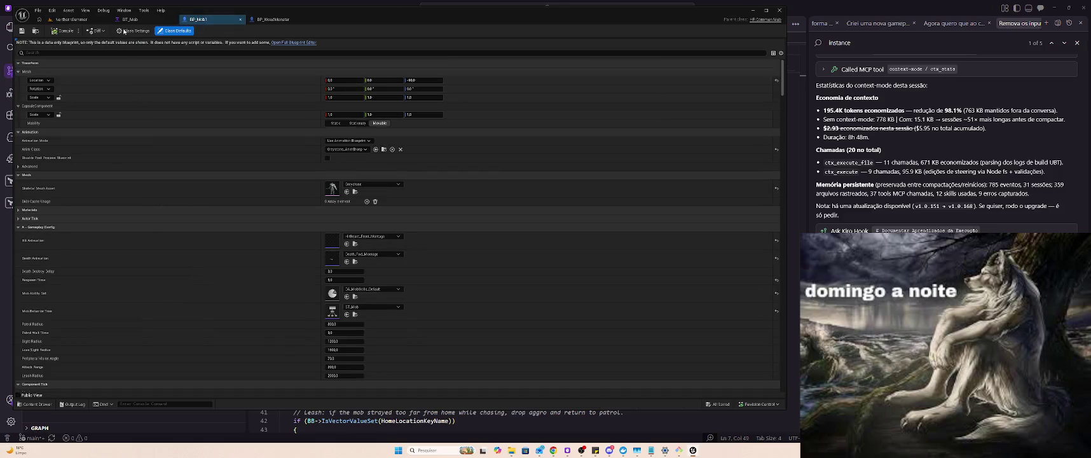
In the full Blueprint editor, rotate BP_Mob1's mesh to yaw -90, then compile and save.
{"action": "left_click", "coordinate": [310, 43]}
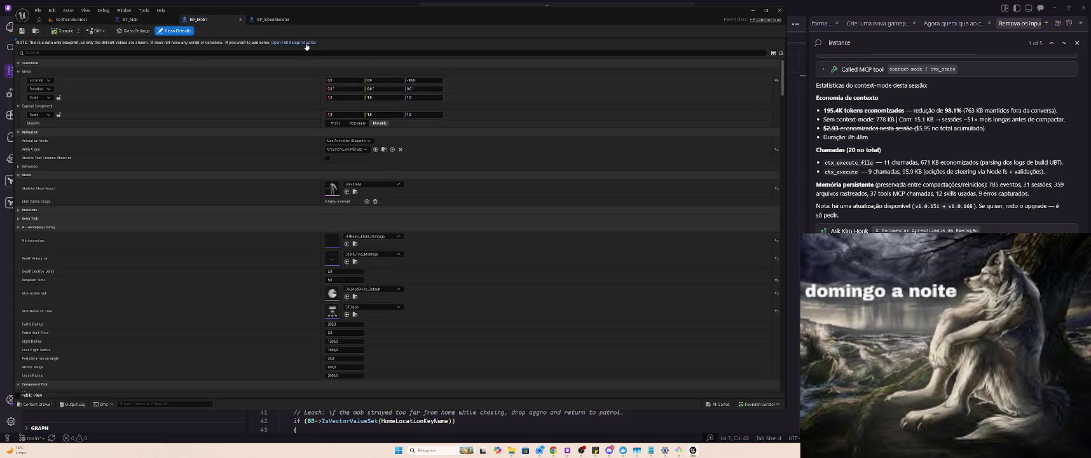
{"action": "left_click", "coordinate": [148, 44]}
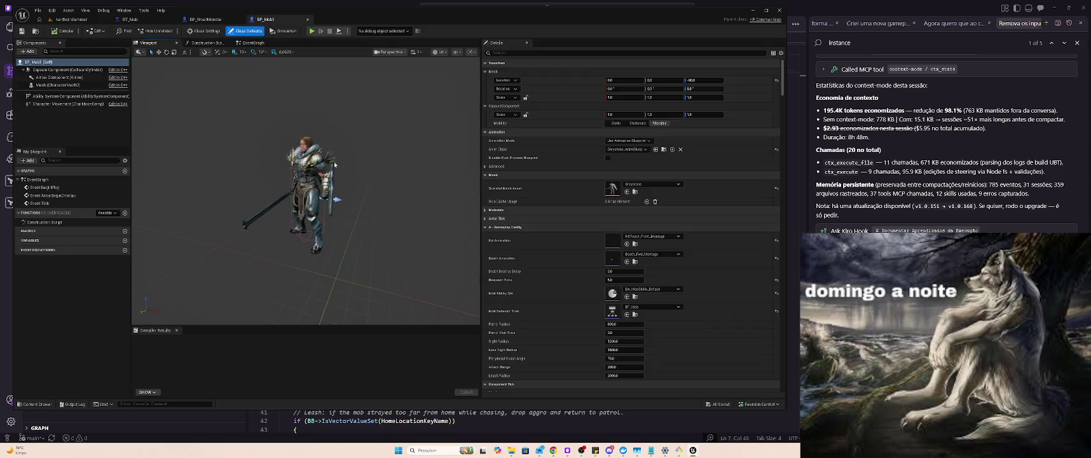
{"action": "left_click", "coordinate": [303, 144]}
{"action": "left_click_drag", "start_coordinate": [317, 259], "coordinate": [346, 247]}
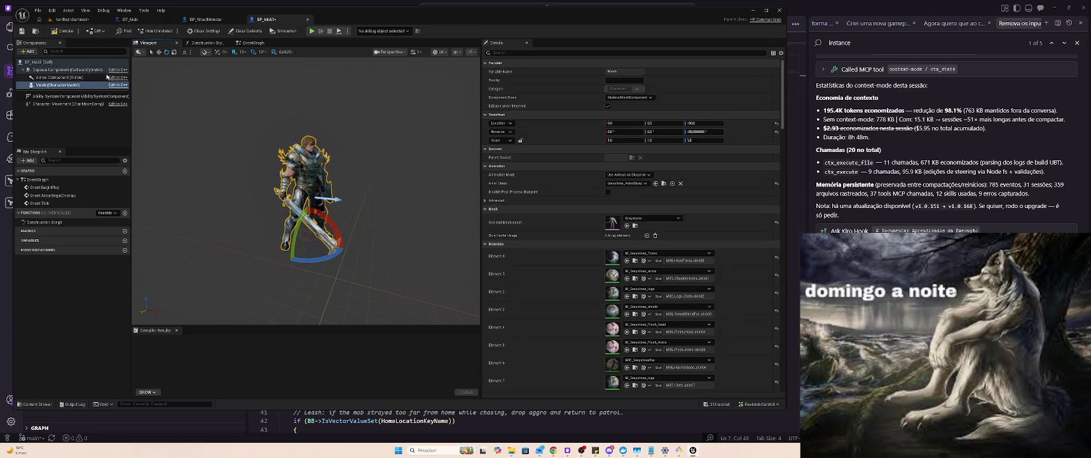
{"action": "left_click", "coordinate": [64, 31]}
{"action": "key", "text": "ctrl+shift+s"}
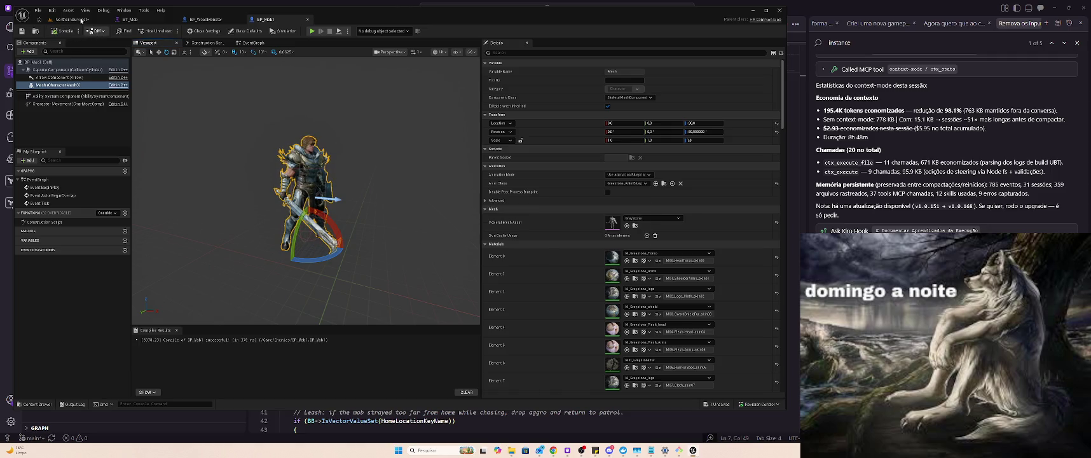
{"action": "left_click", "coordinate": [89, 20]}
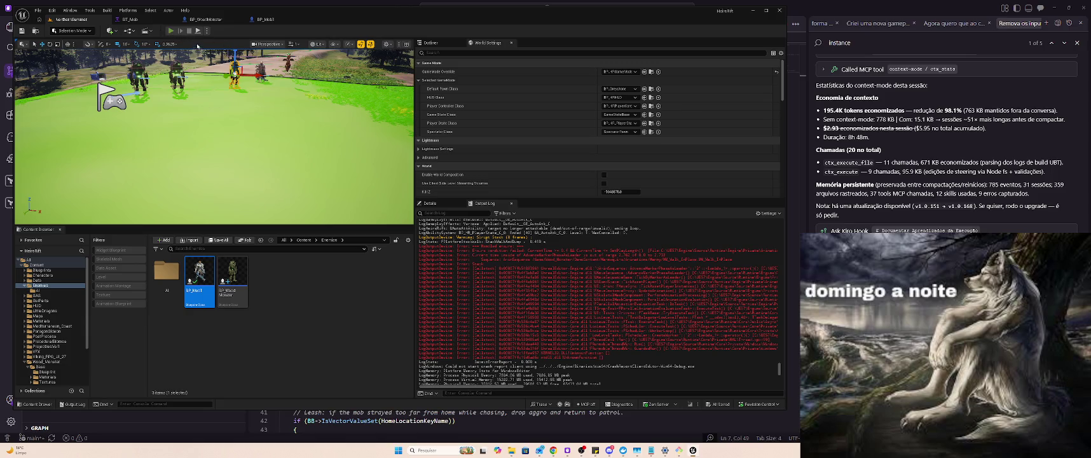
Run a play session fighting the knight mobs, then go back to BP_Mob1.
{"action": "key", "text": "alt+p"}
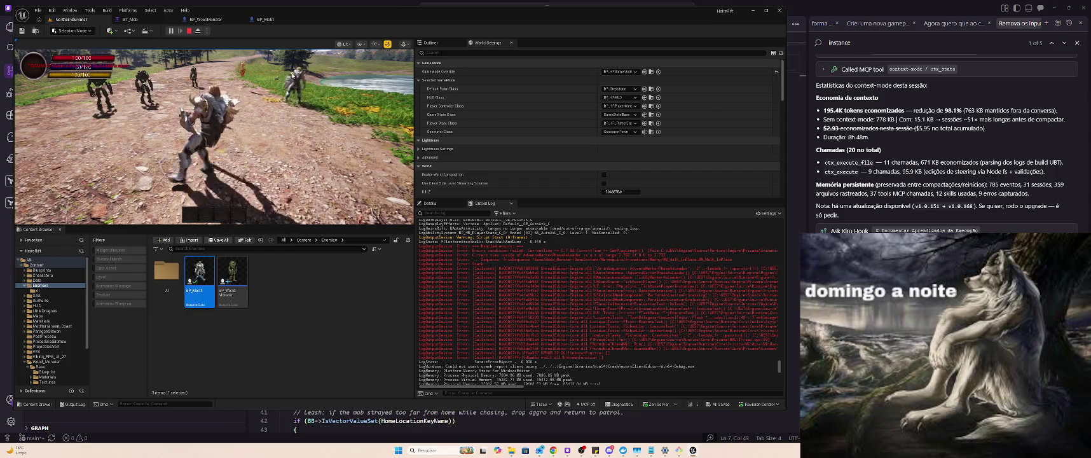
{"action": "left_click", "coordinate": [266, 19]}
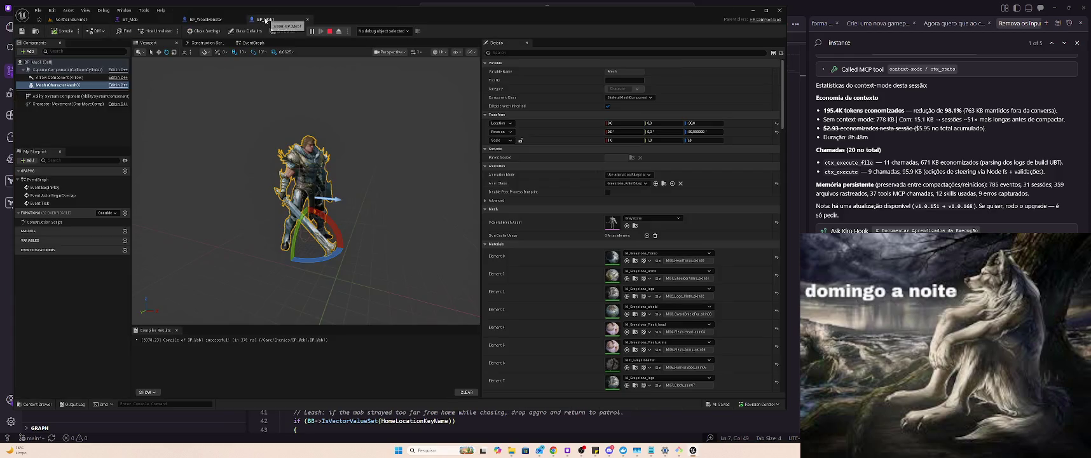
Collapse Materials and check BP_Mob1's class defaults, including hit and death montages, before switching to Kiro.
{"action": "scroll", "coordinate": [573, 216], "scroll_direction": "down", "scroll_amount": 3}
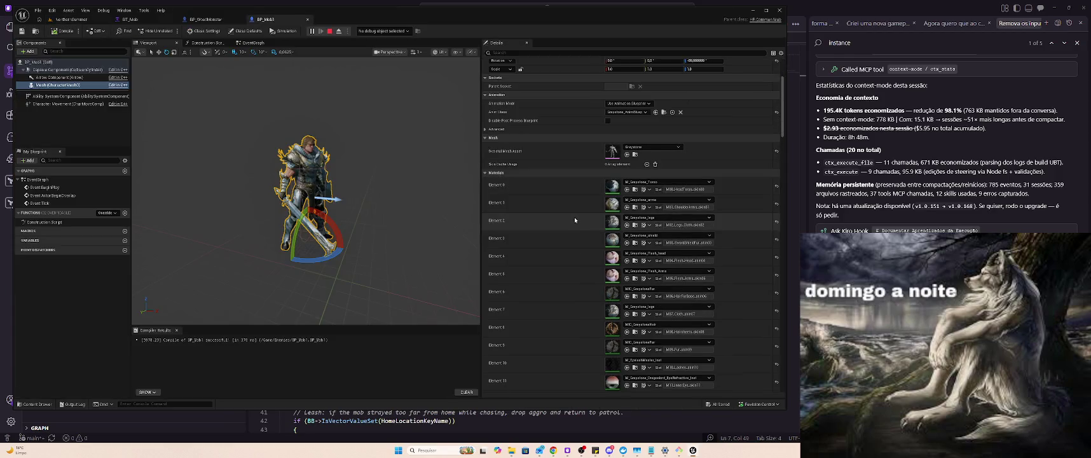
{"action": "left_click", "coordinate": [484, 172]}
{"action": "scroll", "coordinate": [547, 207], "scroll_direction": "down", "scroll_amount": 1}
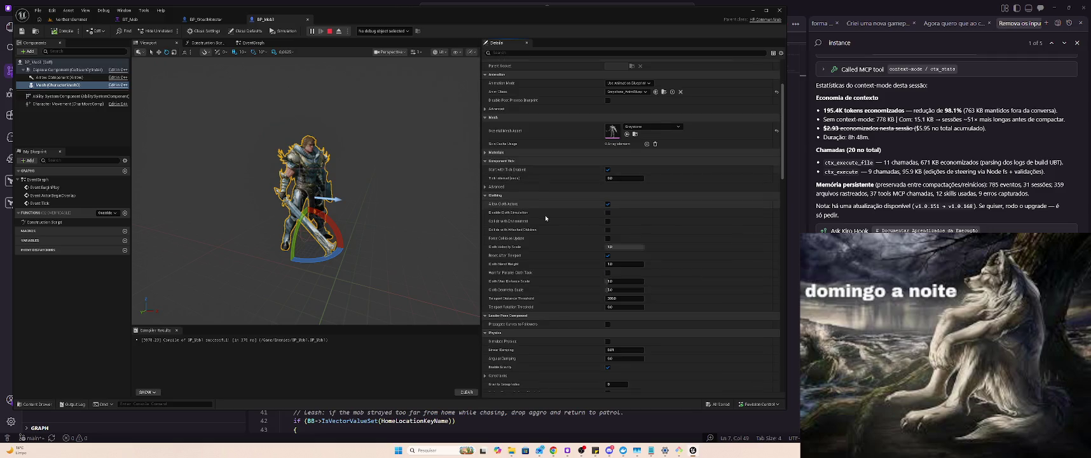
{"action": "left_click", "coordinate": [56, 63]}
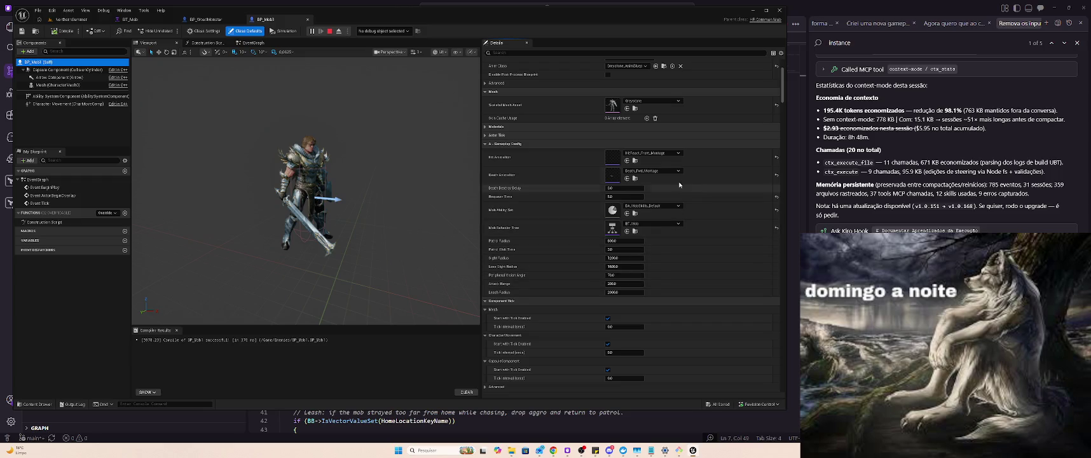
{"action": "left_click", "coordinate": [804, 3]}
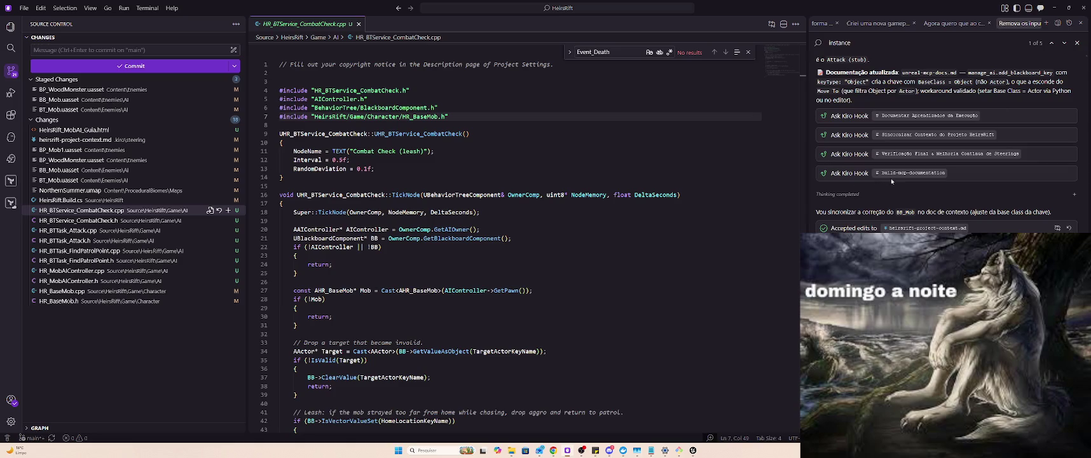
Scroll through the Kiro agent's chat replies, then switch back to the Unreal Editor.
{"action": "scroll", "coordinate": [891, 179], "scroll_direction": "up", "scroll_amount": 10}
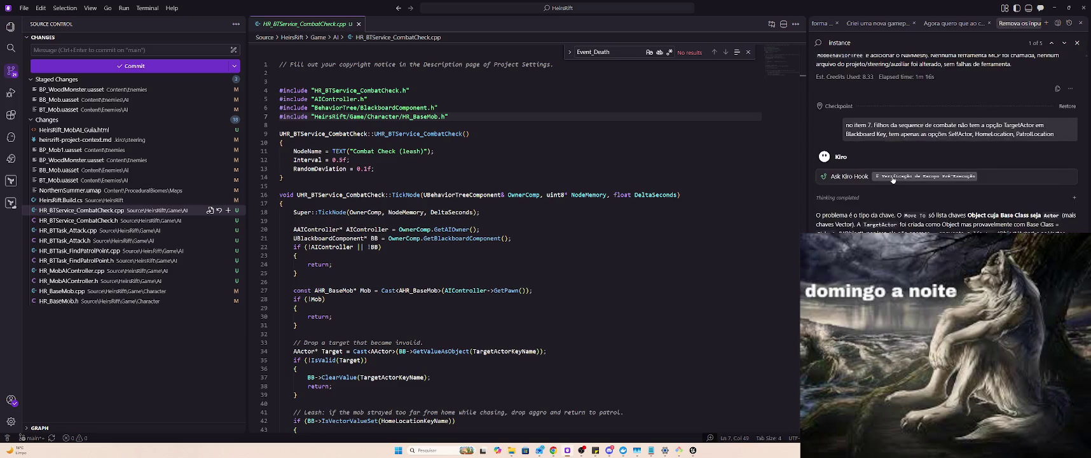
{"action": "scroll", "coordinate": [892, 180], "scroll_direction": "down", "scroll_amount": 10}
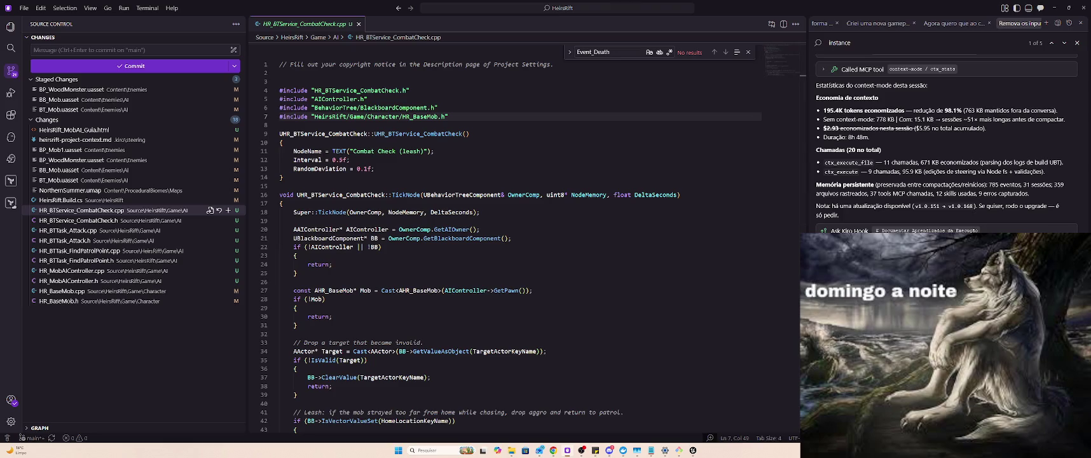
{"action": "key", "text": "alt+Tab"}
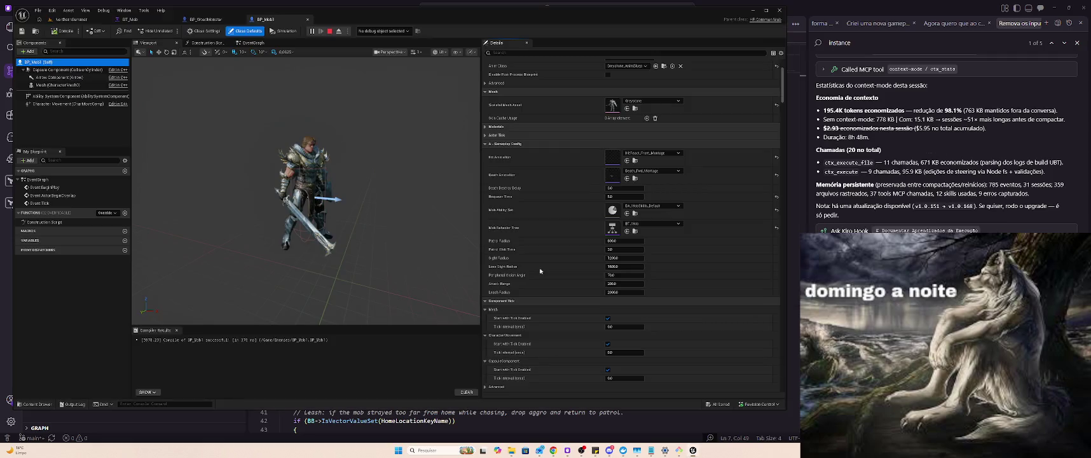
Back in Kiro, tell the agent the mob AI setup works and ask it to document it.
{"action": "key", "text": "alt+Tab"}
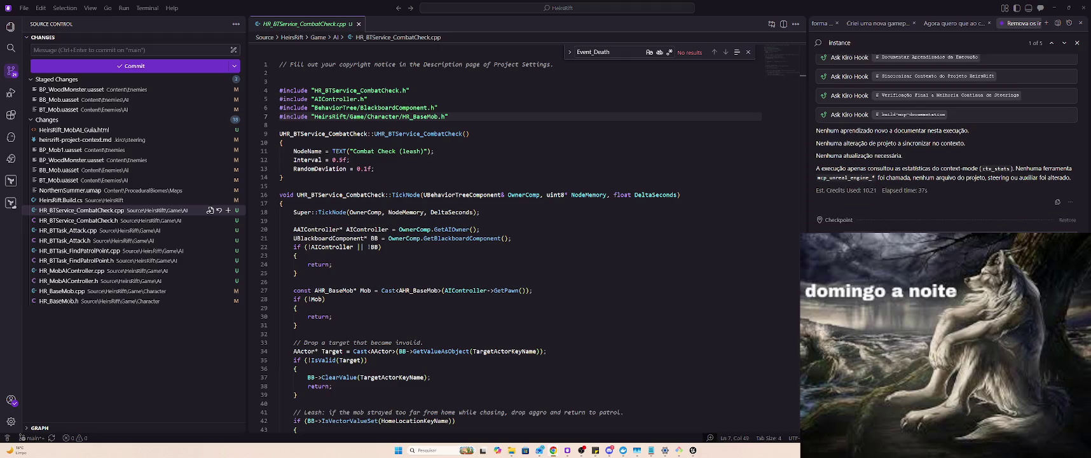
{"action": "key", "text": "Return"}
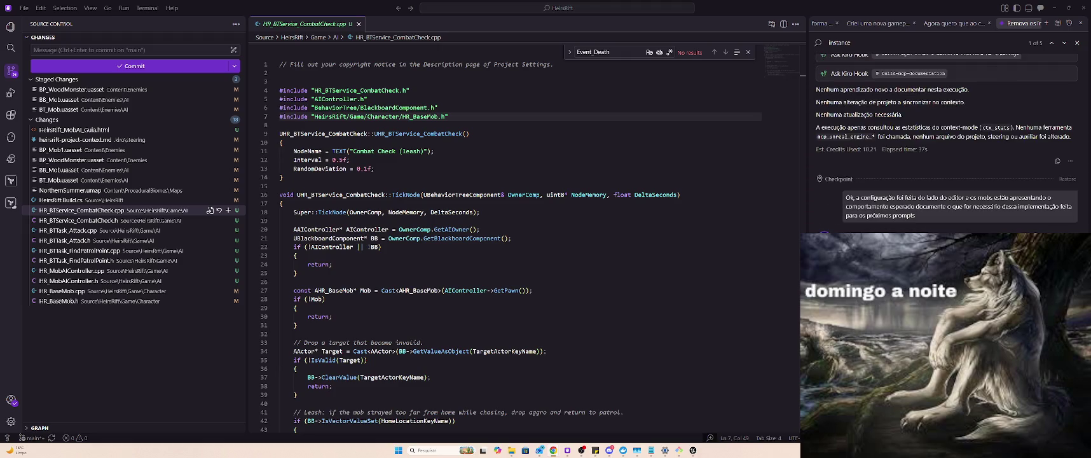
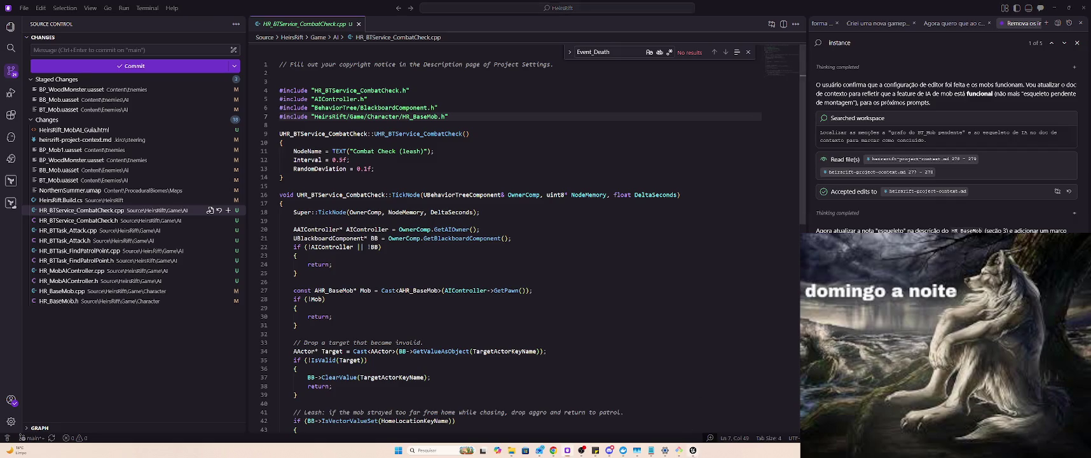
From the NorthernSummer level's Content Browser, open Enemies/AI and the BB_Mob blackboard.
{"action": "left_click", "coordinate": [693, 449]}
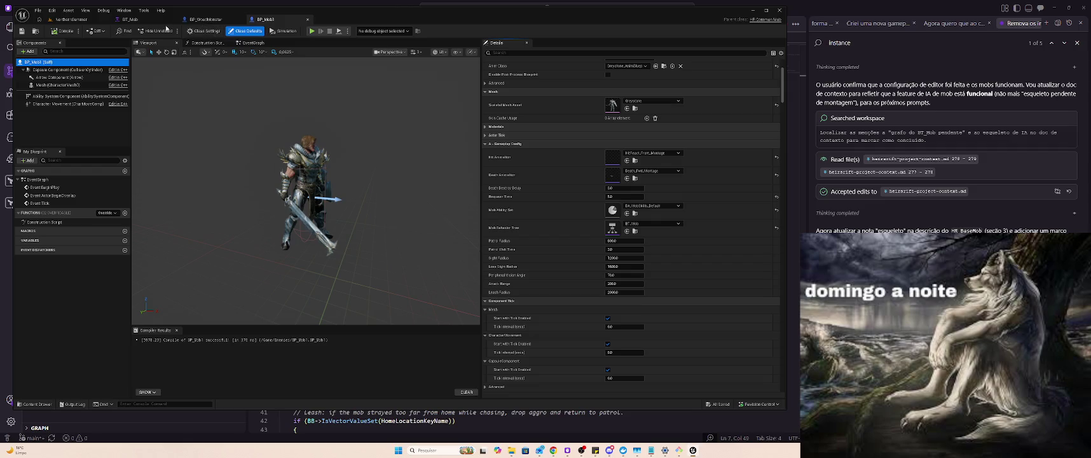
{"action": "left_click", "coordinate": [130, 19]}
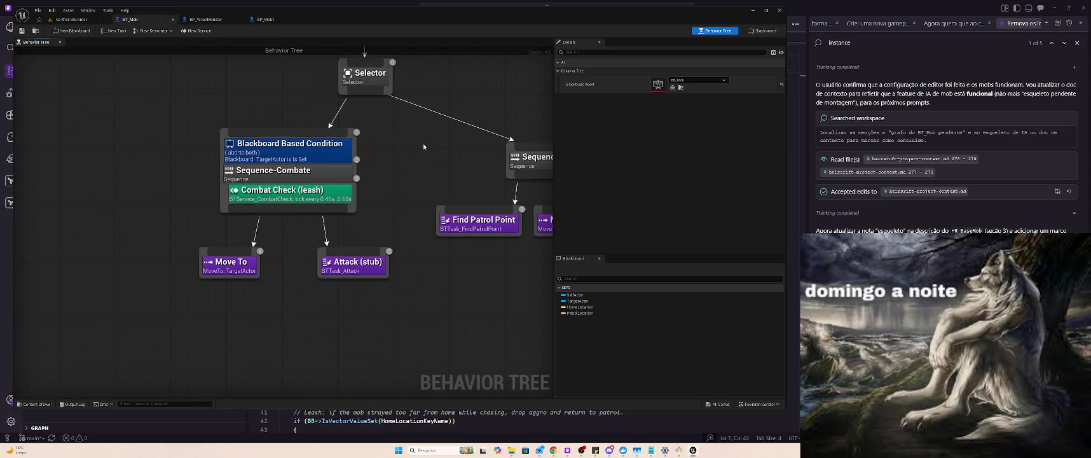
{"action": "left_click", "coordinate": [71, 19]}
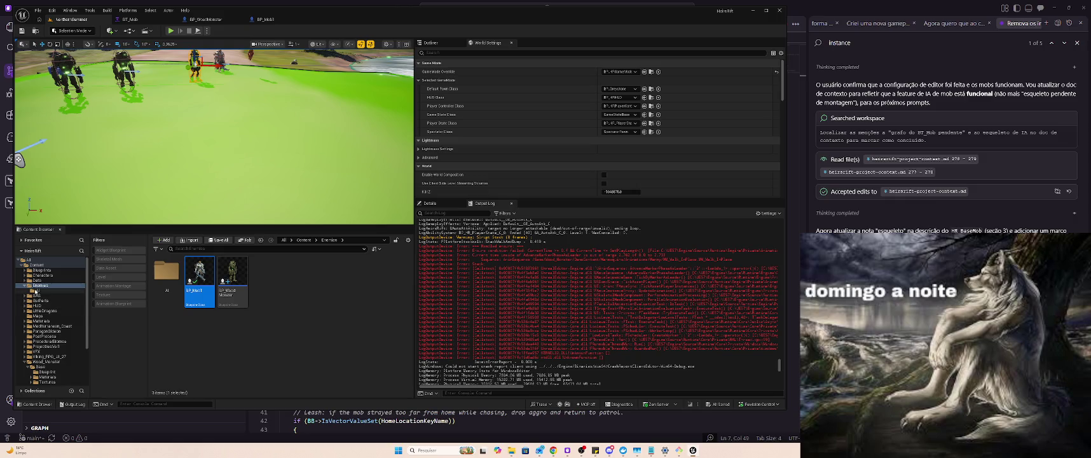
{"action": "double_click", "coordinate": [165, 273]}
{"action": "double_click", "coordinate": [164, 275]}
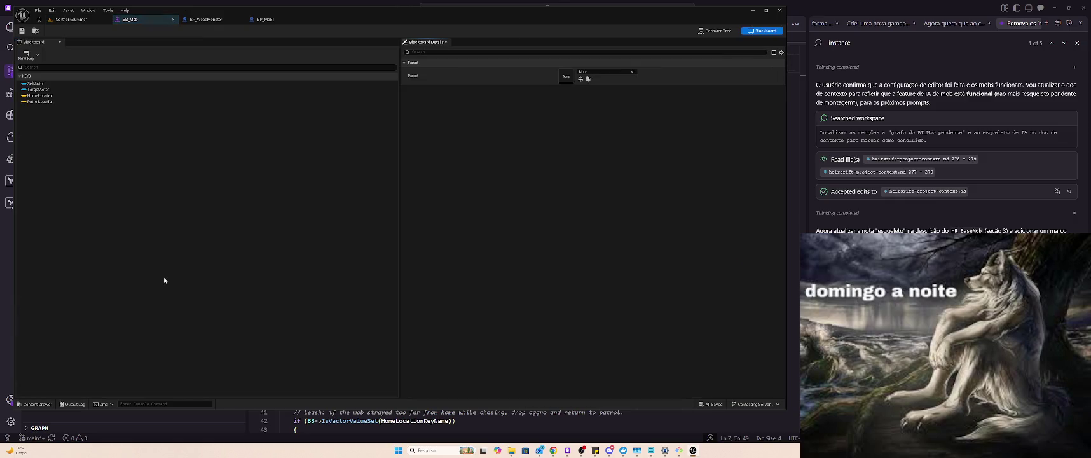
Review BB_Mob's Parent choices without changing them, then search the Kiro chat in VS Code.
{"action": "left_click", "coordinate": [603, 71]}
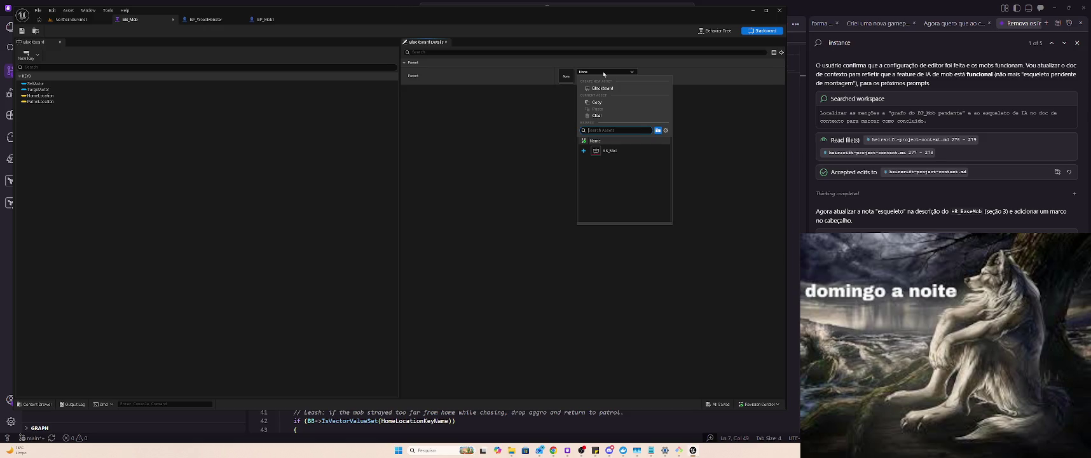
{"action": "left_click", "coordinate": [604, 74]}
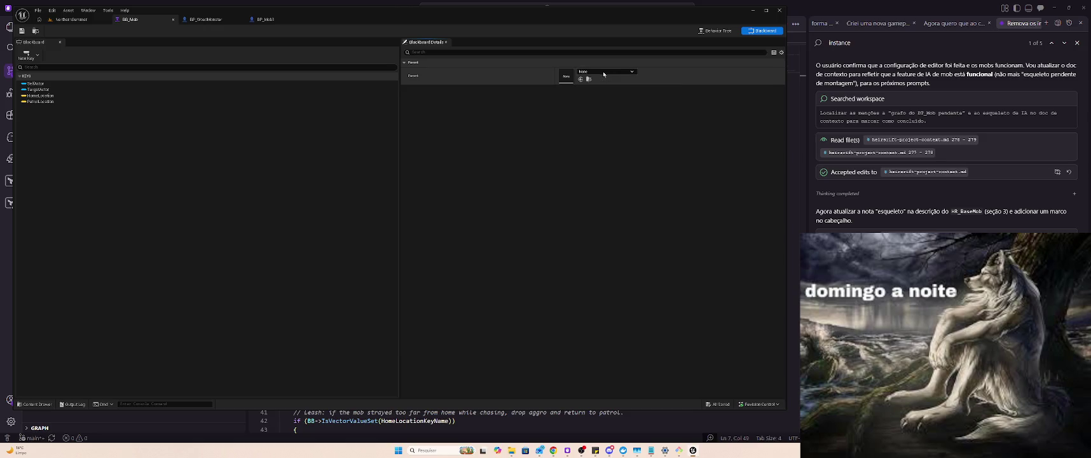
{"action": "left_click", "coordinate": [970, 118]}
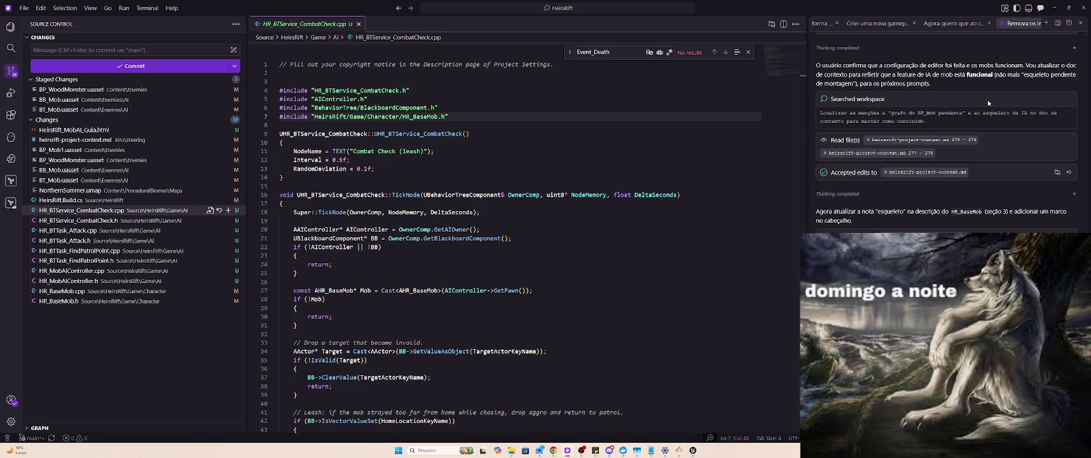
{"action": "key", "text": "ctrl+f"}
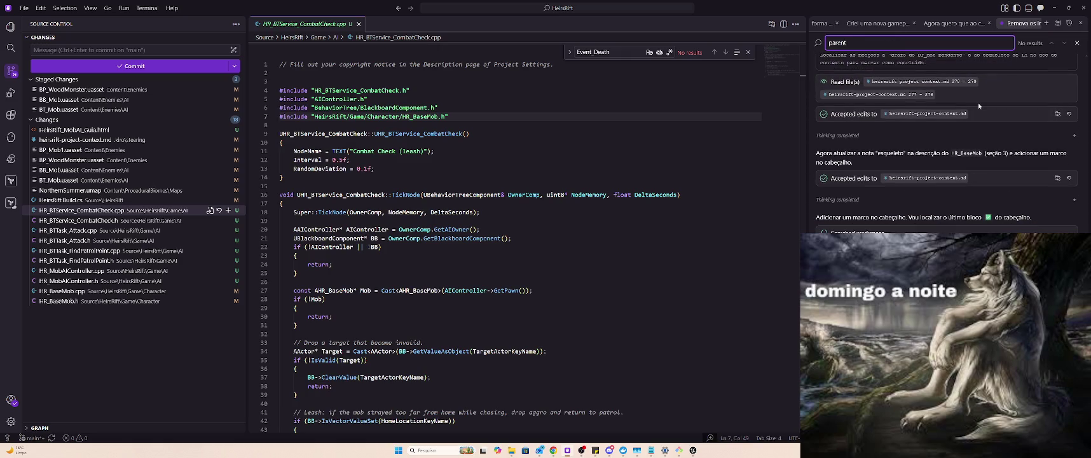
{"action": "key", "text": "alt+Tab"}
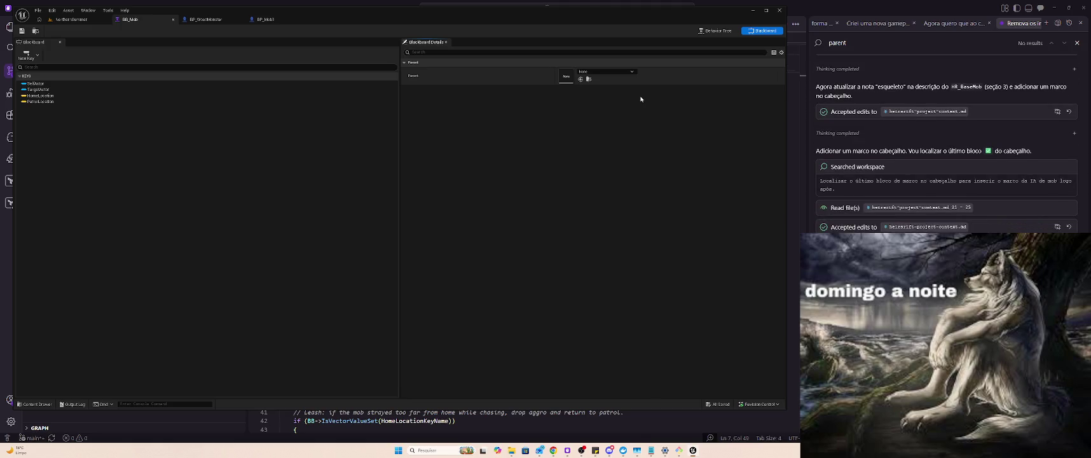
Recheck the Parent choices, glance at NorthernSummer and VS Code, and return to BB_Mob.
{"action": "left_click", "coordinate": [610, 72]}
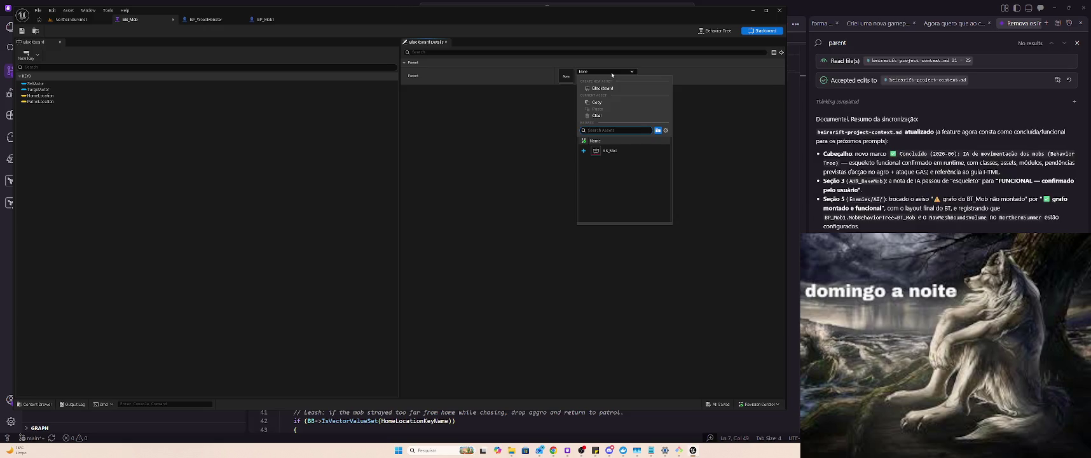
{"action": "left_click", "coordinate": [75, 19]}
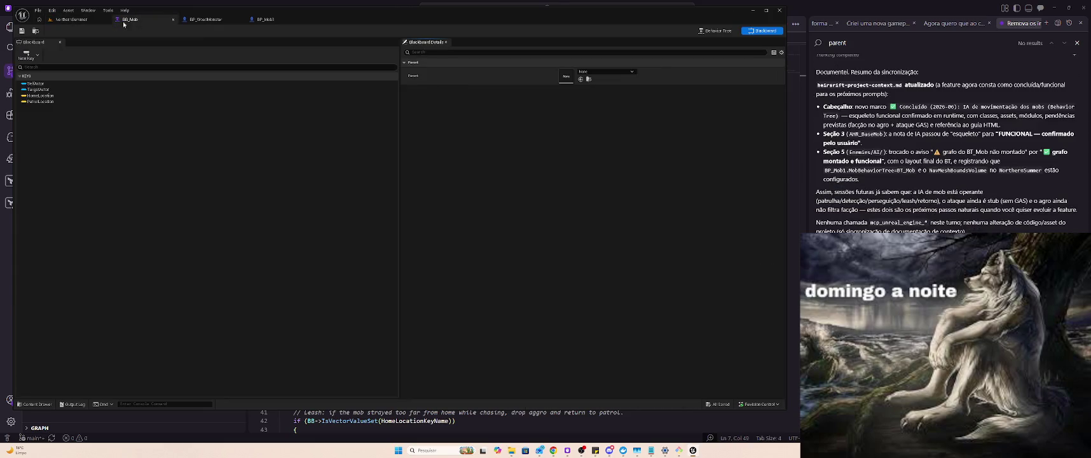
{"action": "left_click", "coordinate": [131, 19]}
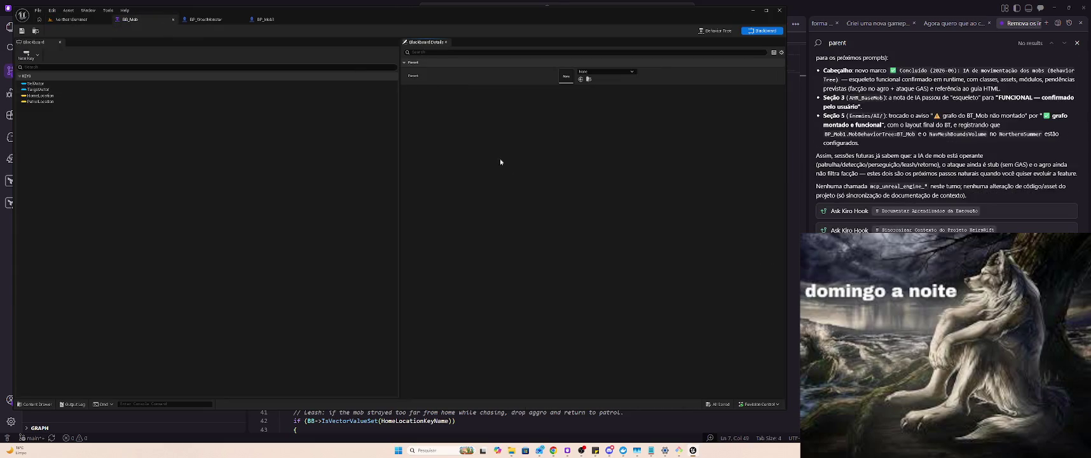
{"action": "left_click", "coordinate": [74, 19]}
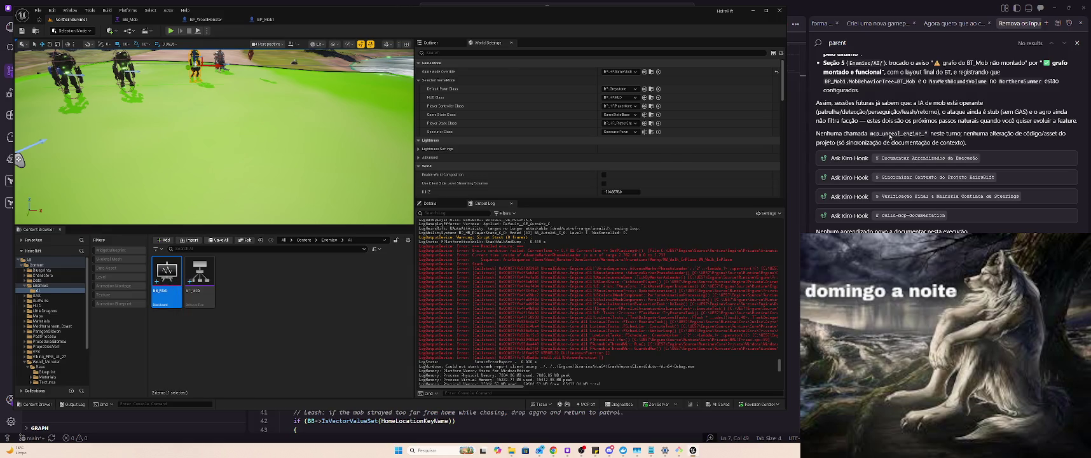
{"action": "key", "text": "alt+Tab"}
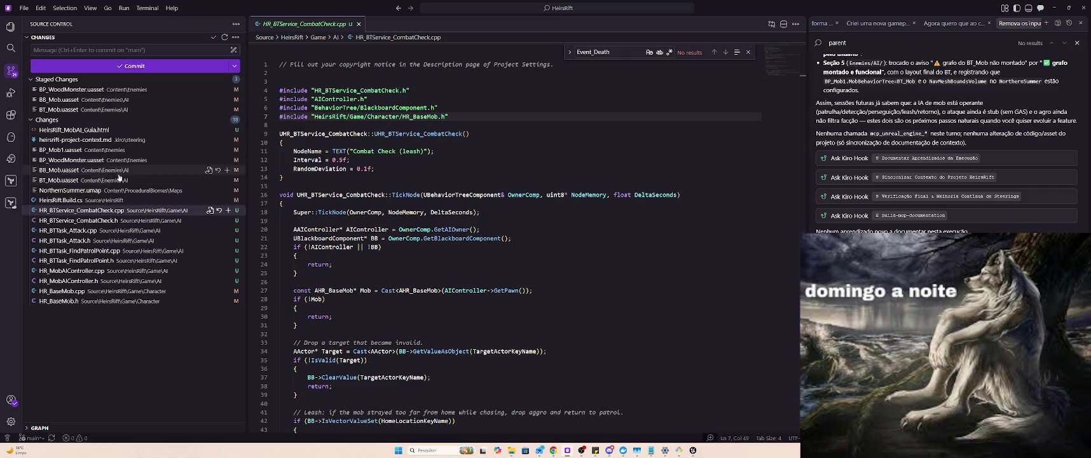
{"action": "key", "text": "alt+Tab"}
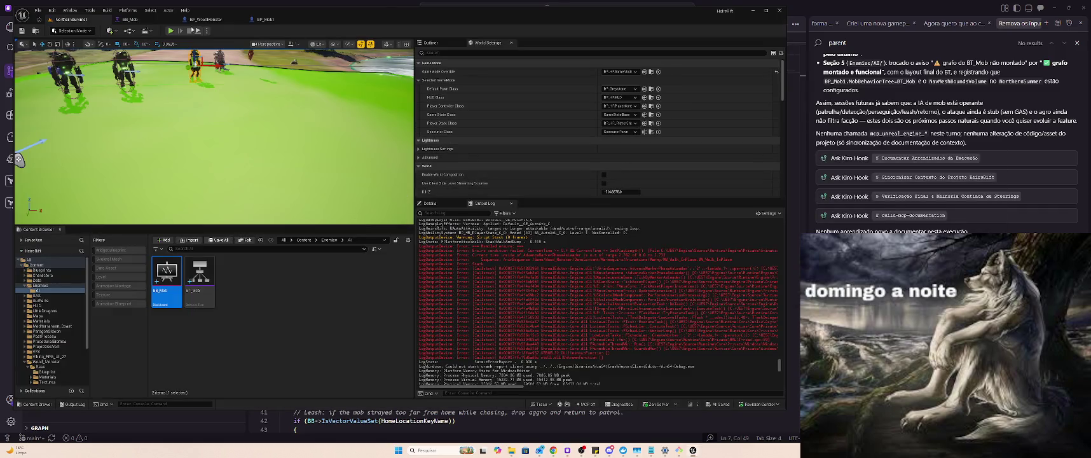
{"action": "left_click", "coordinate": [139, 20]}
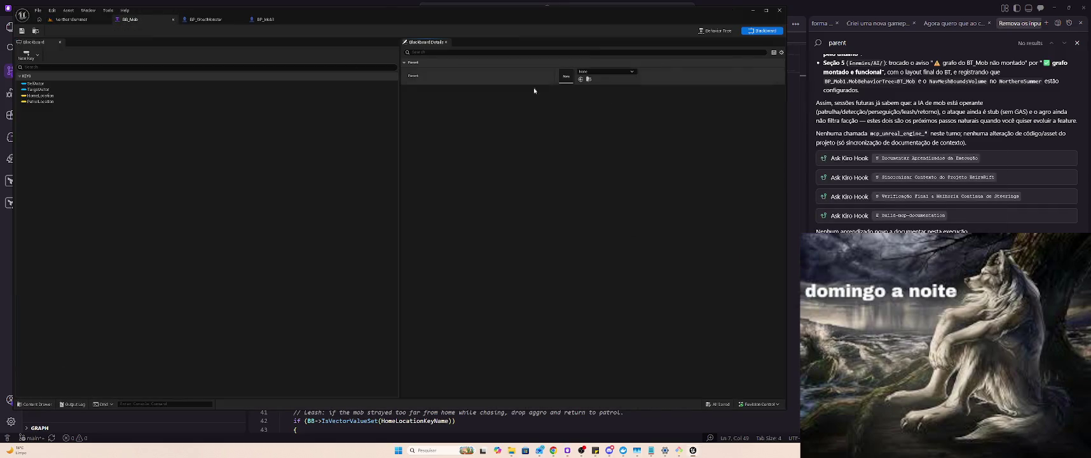
Save BB_Mob with its parent left at None, then play-test the NorthernSummer level.
{"action": "left_click", "coordinate": [603, 72]}
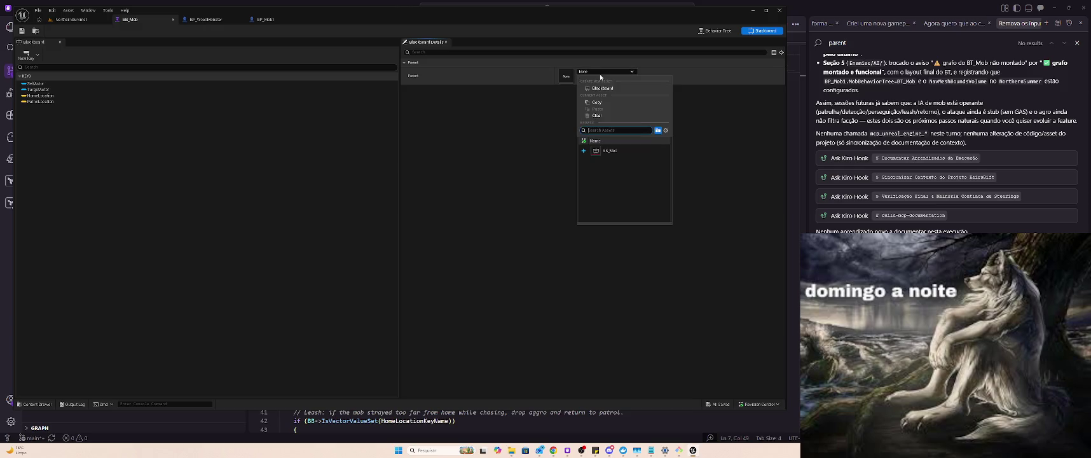
{"action": "left_click", "coordinate": [611, 151]}
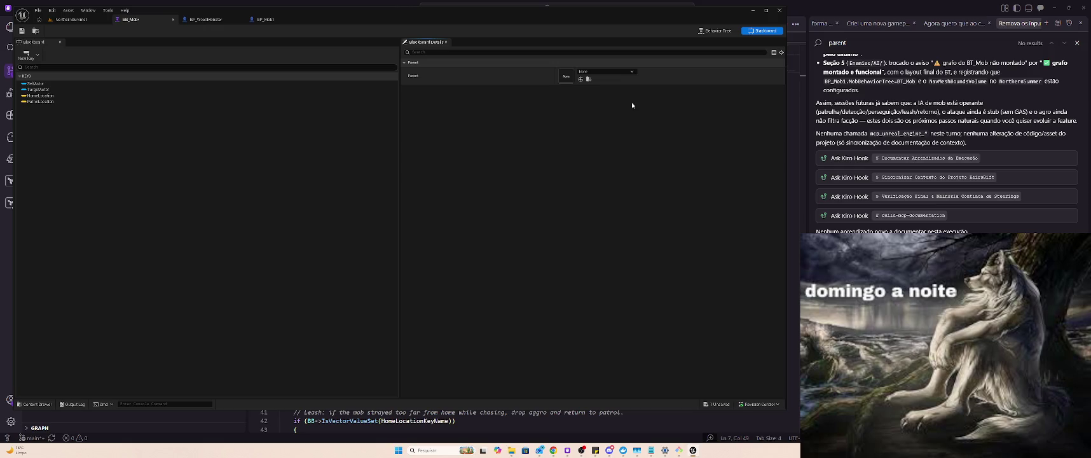
{"action": "left_click", "coordinate": [605, 71]}
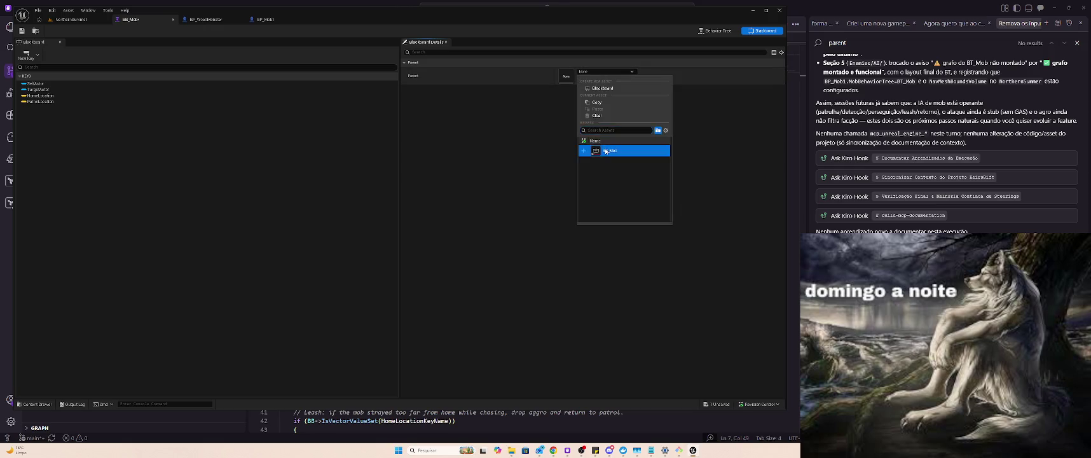
{"action": "left_click", "coordinate": [606, 151]}
{"action": "key", "text": "ctrl+s"}
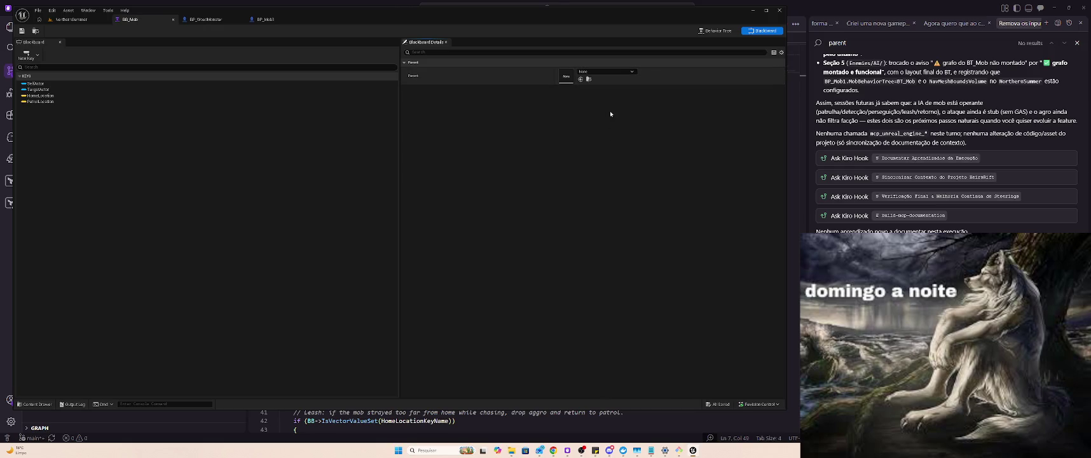
{"action": "left_click", "coordinate": [87, 23]}
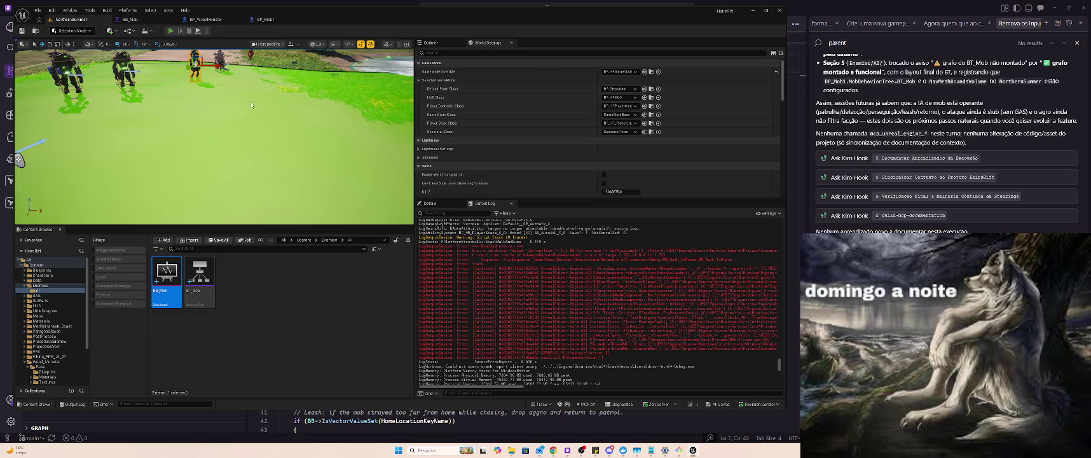
{"action": "key", "text": "alt+p"}
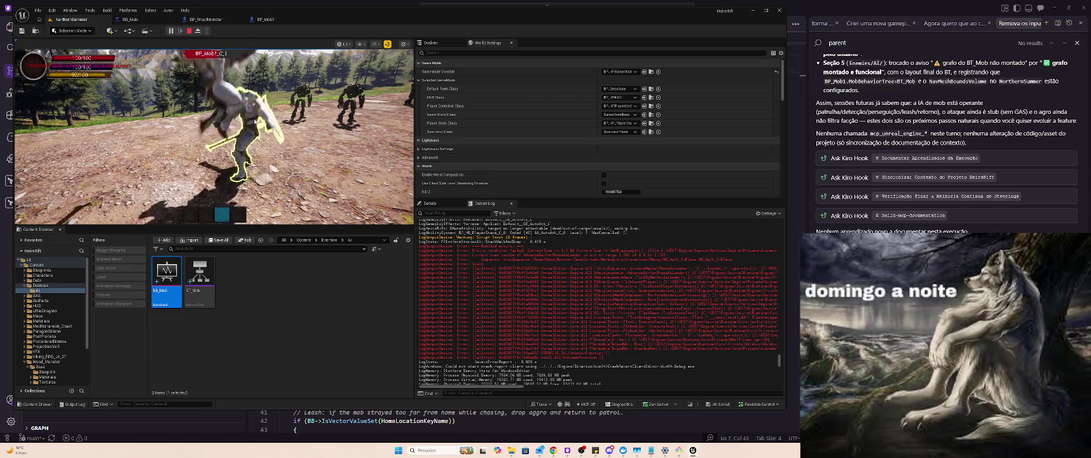
Use the knight's third ability and run the character down the road into the mobs.
{"action": "key", "text": "3"}
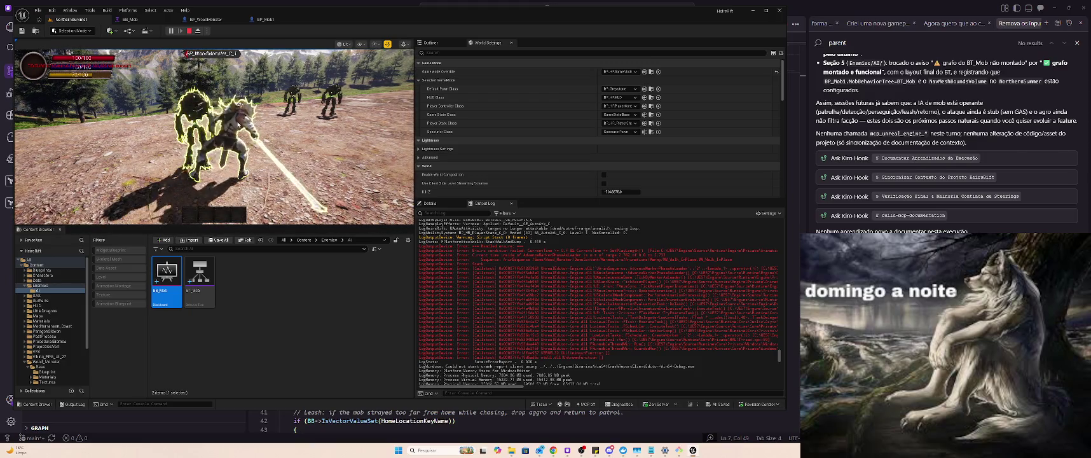
{"action": "key", "text": "w"}
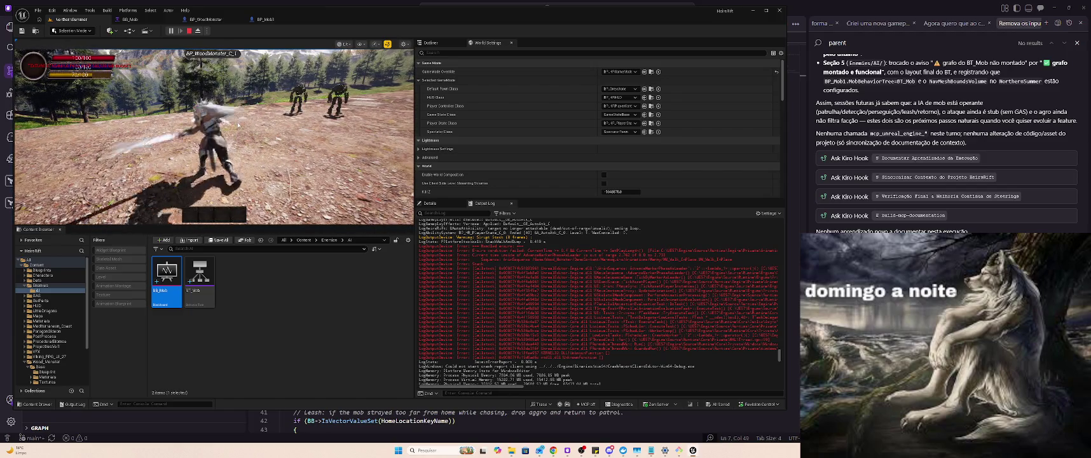
{"action": "left_click", "coordinate": [238, 124]}
{"action": "key", "text": "w"}
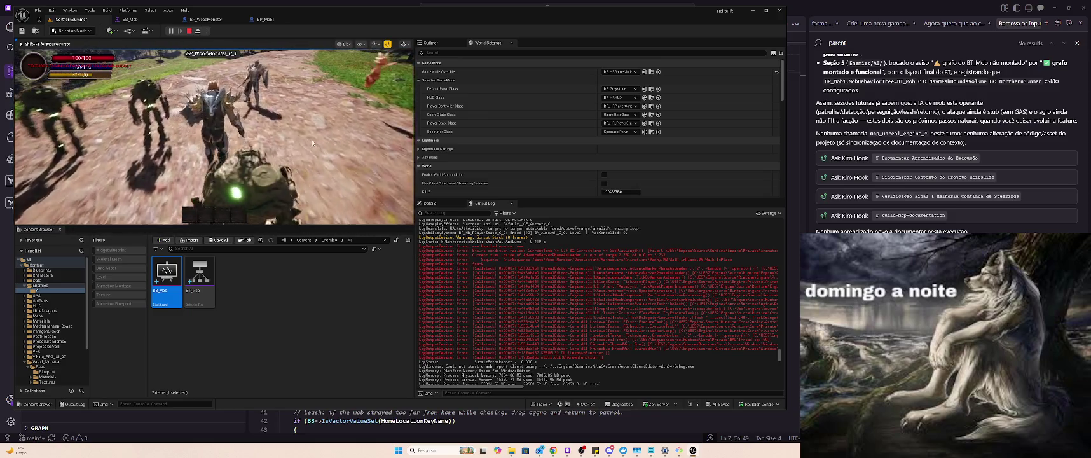
{"action": "left_click", "coordinate": [311, 143]}
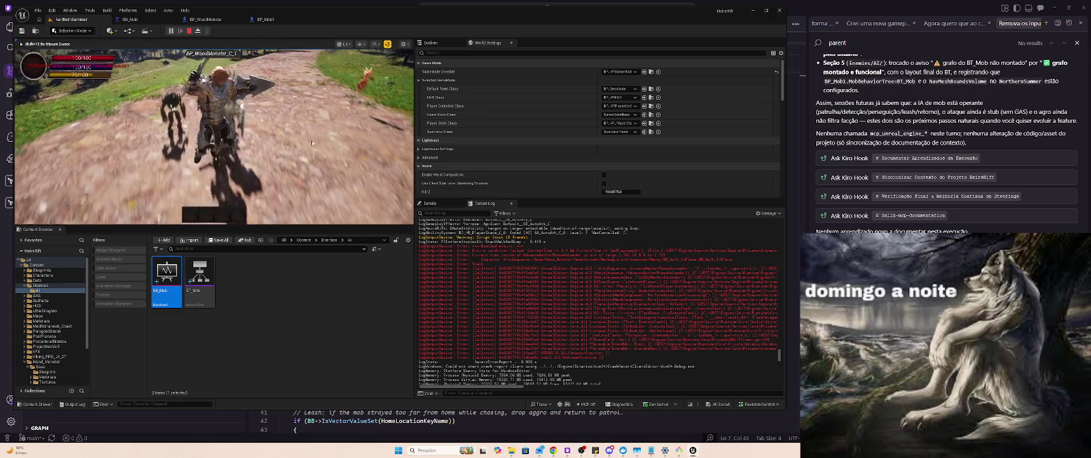
{"action": "key", "text": "w"}
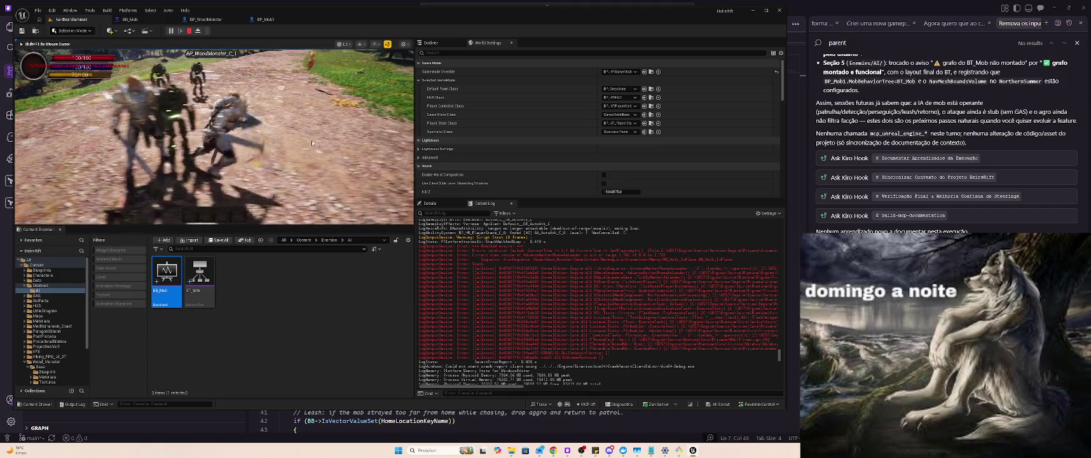
{"action": "left_click", "coordinate": [312, 143]}
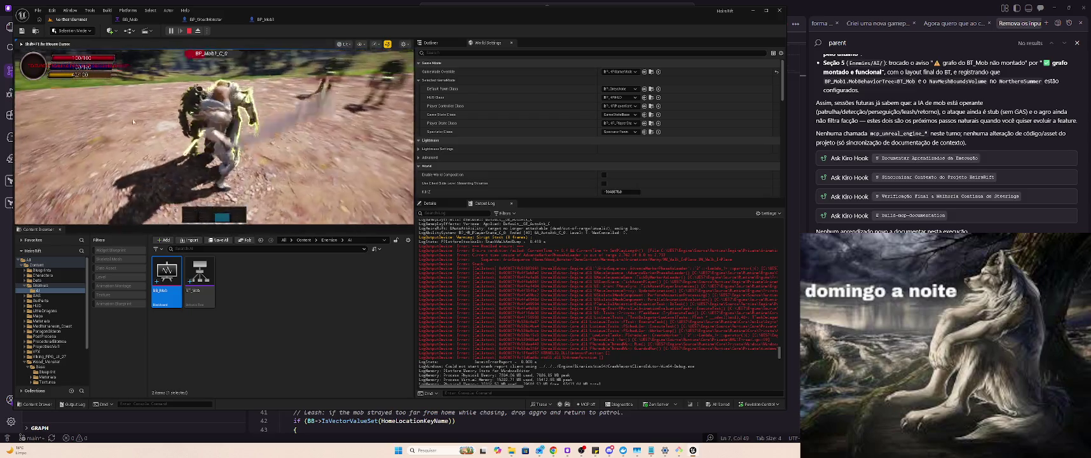
Fight the chasing BP_Mob enemies, then release the mouse and stop the play session.
{"action": "left_click", "coordinate": [321, 135]}
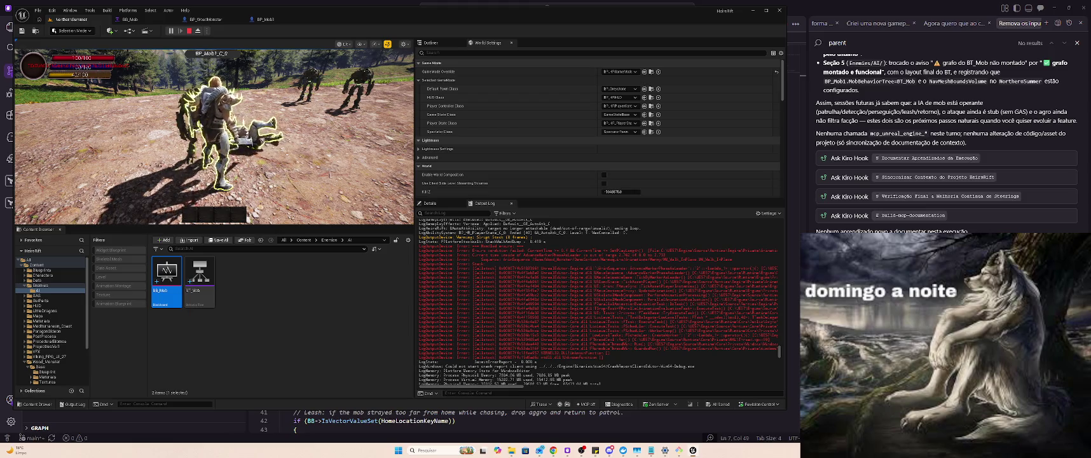
{"action": "left_click", "coordinate": [308, 134]}
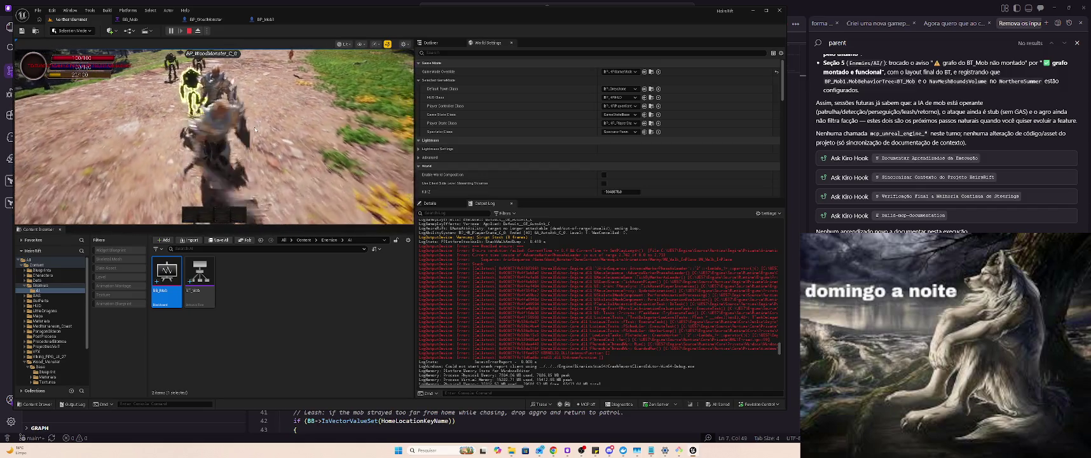
{"action": "key", "text": "shift+F1"}
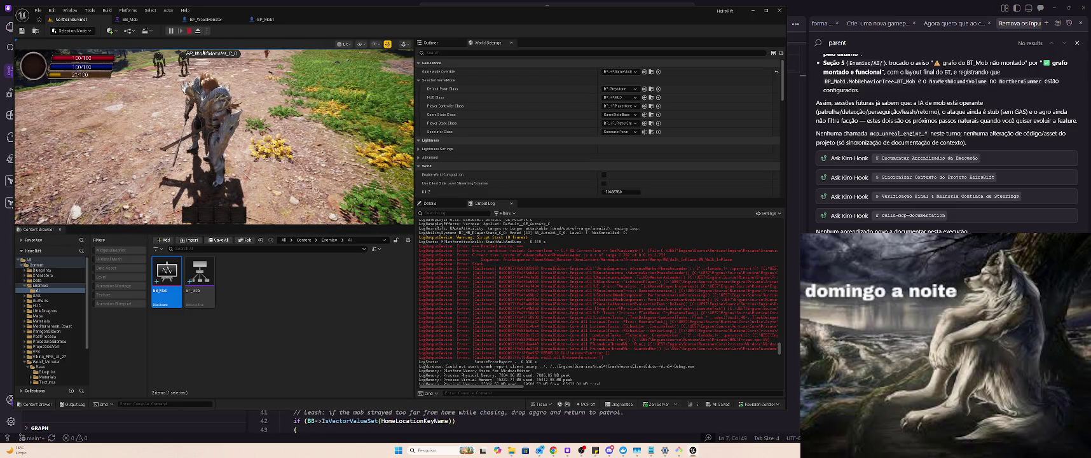
{"action": "left_click", "coordinate": [189, 30]}
{"action": "key", "text": "alt+Tab"}
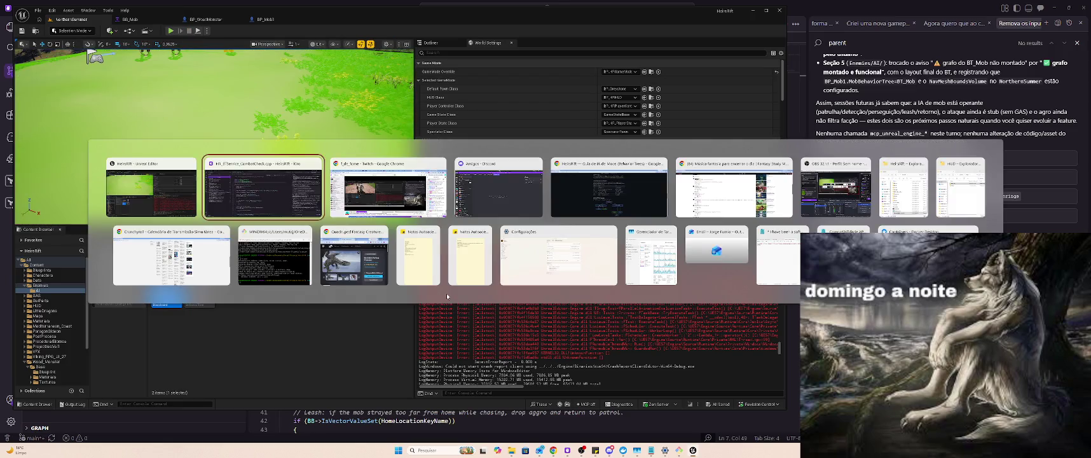
In the MINGW64 terminal, check git status and stage all changes with git add.
{"action": "left_click", "coordinate": [265, 236]}
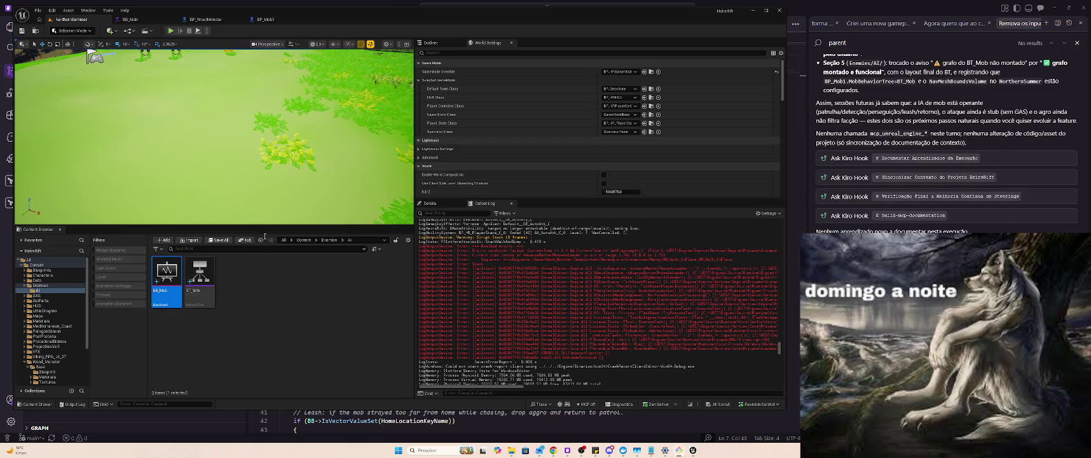
{"action": "mouse_move", "coordinate": [988, 51]}
{"action": "left_mouse_down"}
{"action": "mouse_move", "coordinate": [967, 69]}
{"action": "mouse_move", "coordinate": [216, 100]}
{"action": "left_mouse_up"}
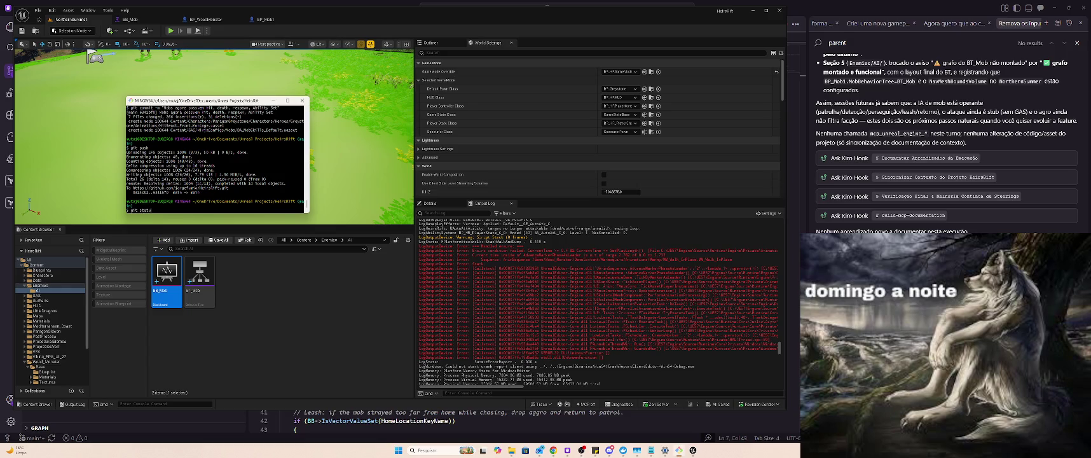
{"action": "type", "text": "s"}
{"action": "key", "text": "Return"}
{"action": "type", "text": "git add ."}
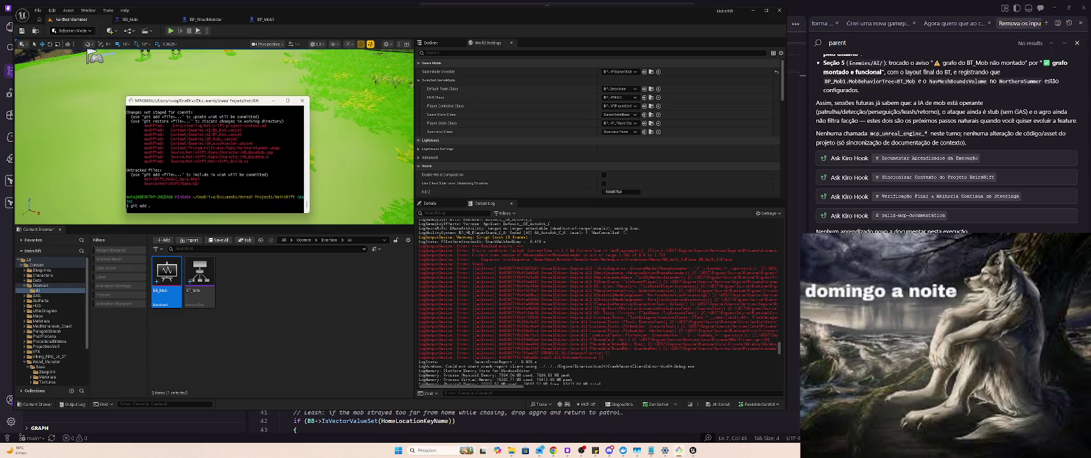
{"action": "key", "text": "Return"}
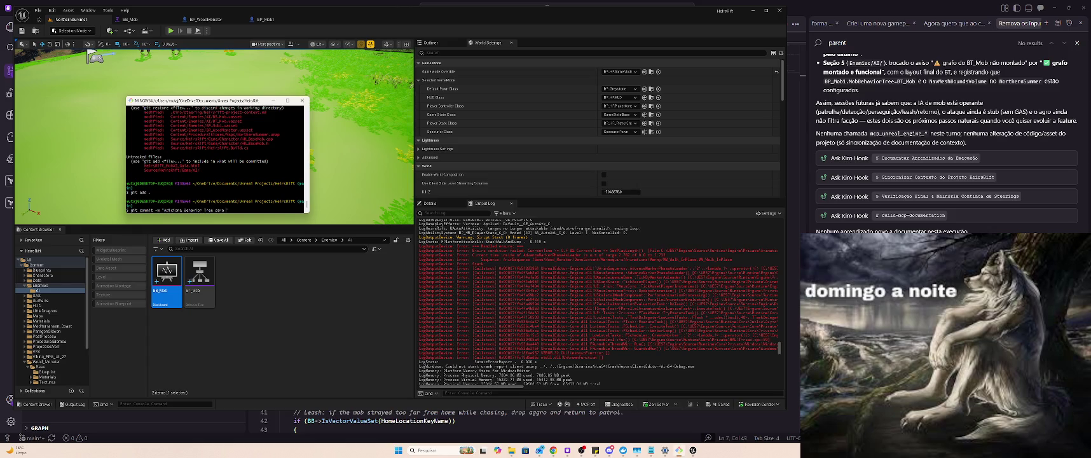
Commit the mob behavior tree changes and push the commit to the remote.
{"action": "key", "text": "BackSpace"}
{"action": "type", "text": "s\""}
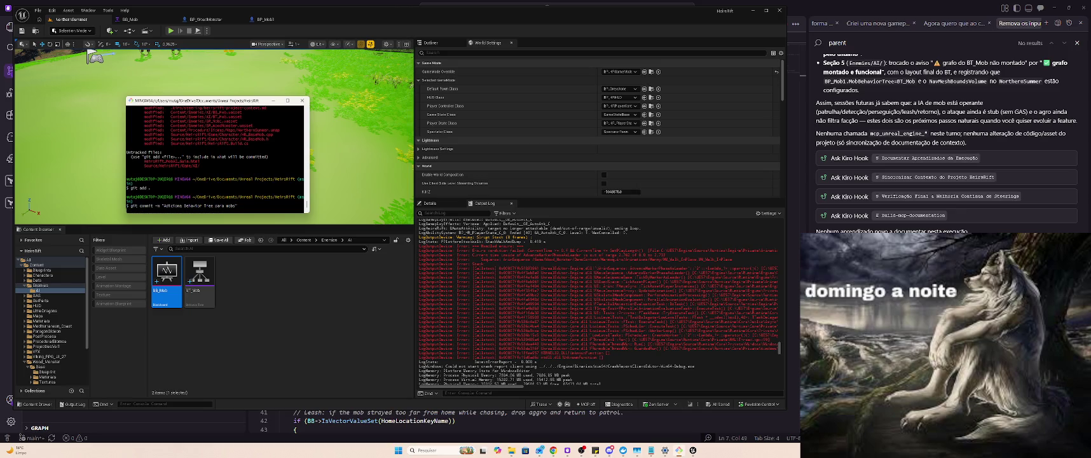
{"action": "key", "text": "Return"}
{"action": "type", "text": "git push"}
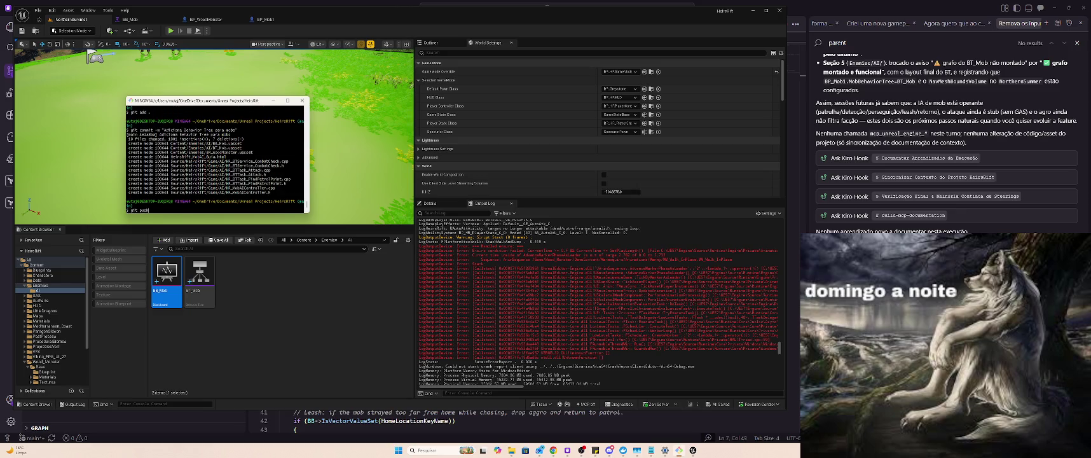
{"action": "key", "text": "Return"}
{"action": "key", "text": "alt+Tab"}
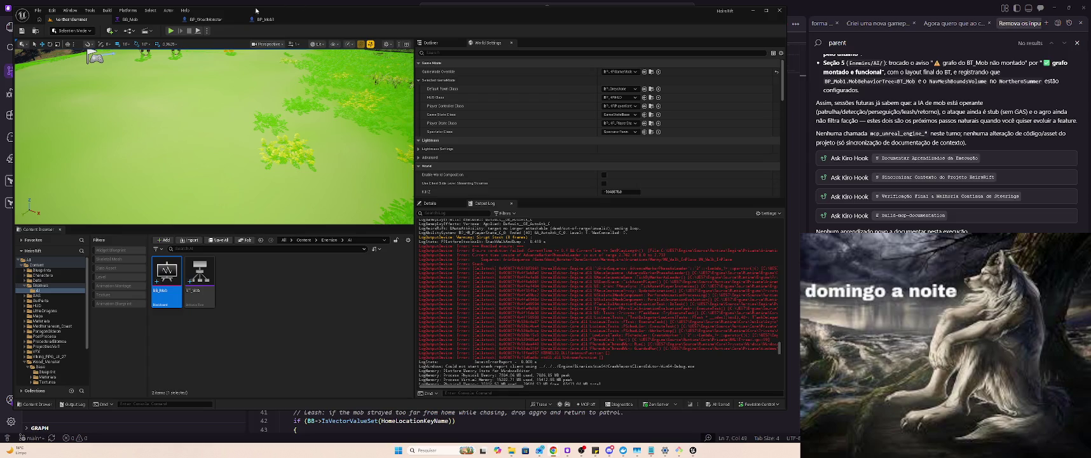
{"action": "key", "text": "alt+Tab"}
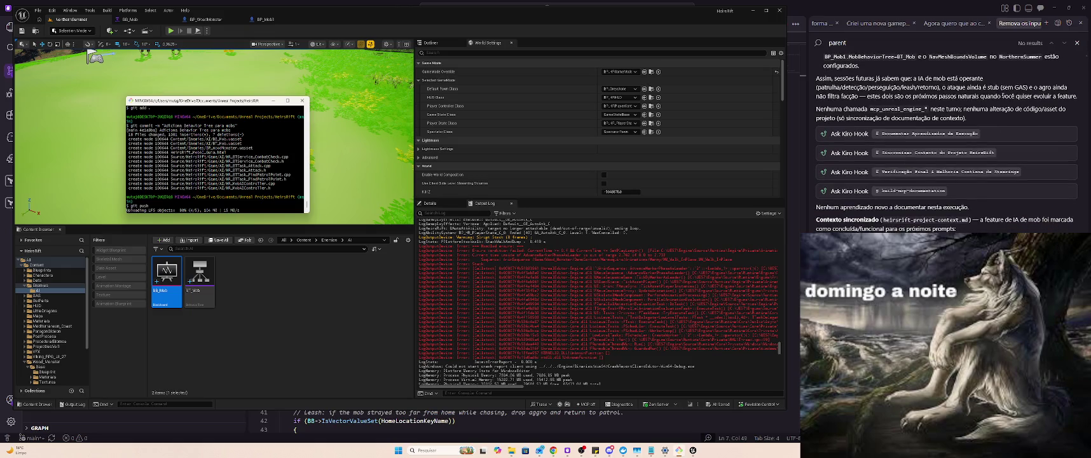
{"action": "key", "text": "alt+Tab"}
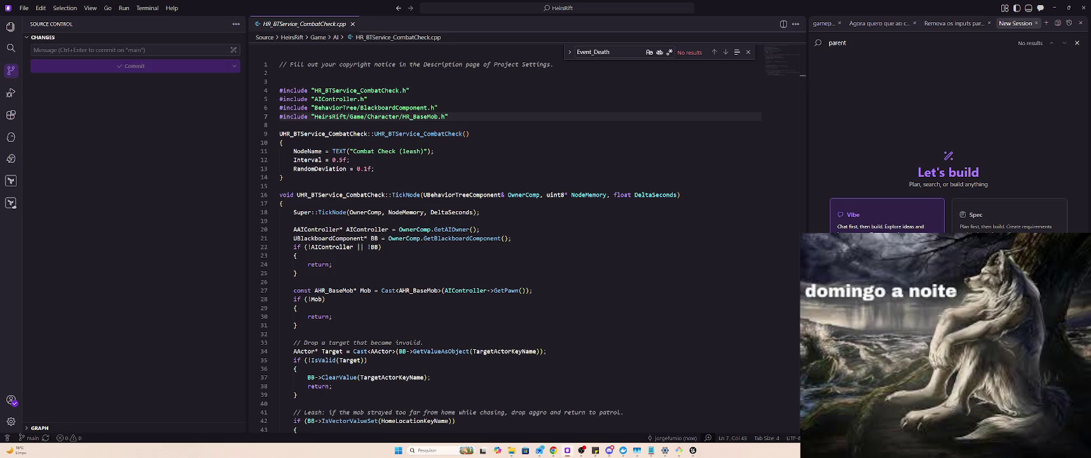
Ask Kiro why chasing mobs slide across the ground instead of playing a walk animation.
{"action": "left_click", "coordinate": [433, 116]}
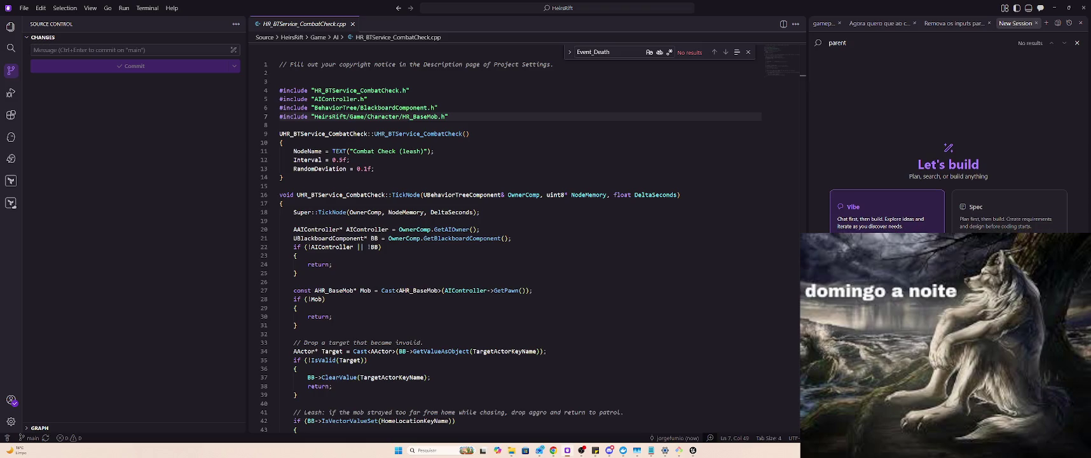
{"action": "key", "text": "Return"}
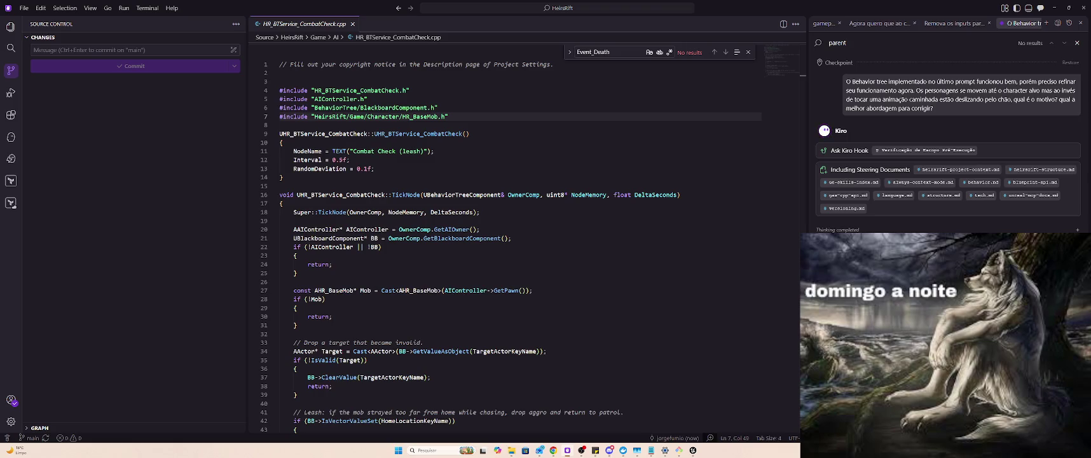
{"action": "key", "text": "alt+Tab"}
{"action": "key", "text": "alt+Tab"}
{"action": "key", "text": "alt+Tab"}
{"action": "key", "text": "alt+Tab"}
{"action": "key", "text": "alt+shift+Tab"}
{"action": "key", "text": "alt+shift+Tab"}
{"action": "key", "text": "alt+shift+Tab"}
{"action": "key", "text": "alt+shift+Tab"}
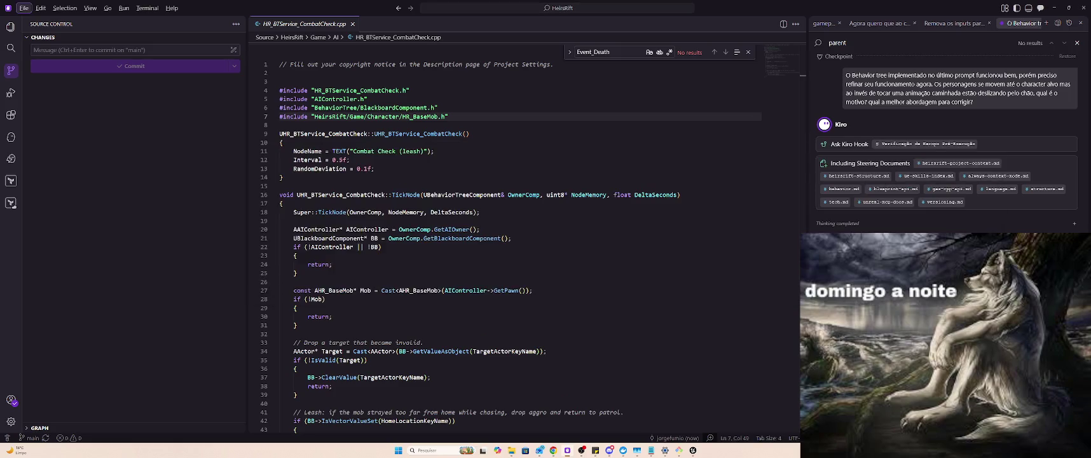
{"action": "key", "text": "alt+Tab"}
{"action": "key", "text": "alt+Tab"}
{"action": "key", "text": "alt+Tab"}
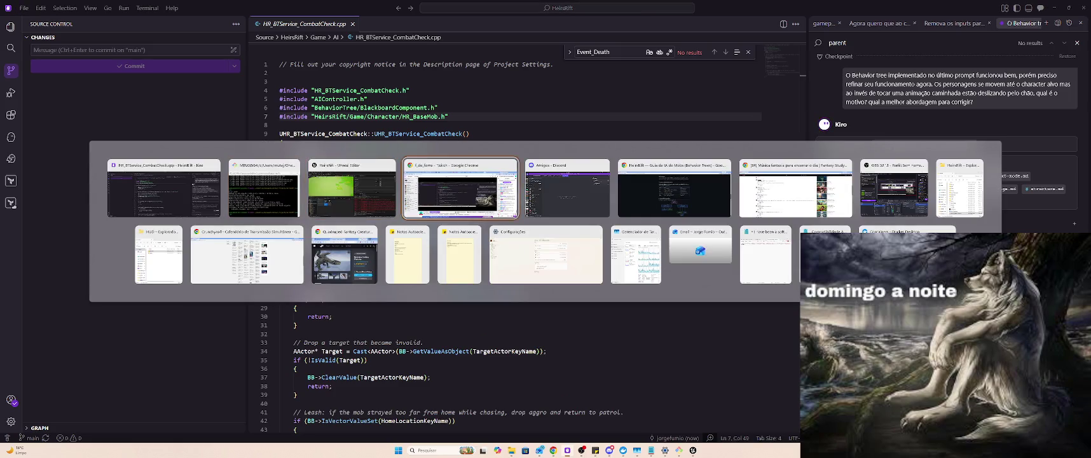
Return to the Unreal Editor and orbit the viewport toward the mobs and forest.
{"action": "key", "text": "Escape"}
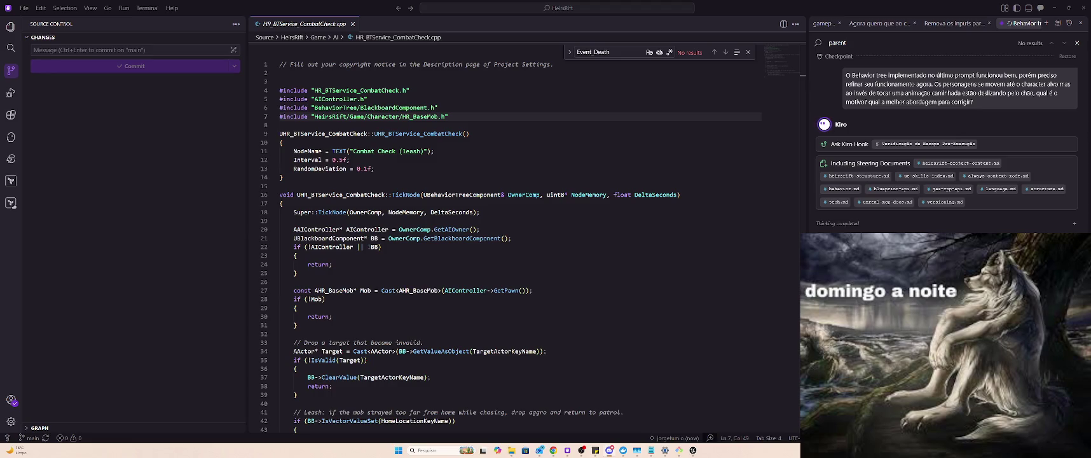
{"action": "key", "text": "alt+Tab"}
{"action": "key", "text": "alt+Tab"}
{"action": "key", "text": "alt+Tab"}
{"action": "key", "text": "alt+Tab"}
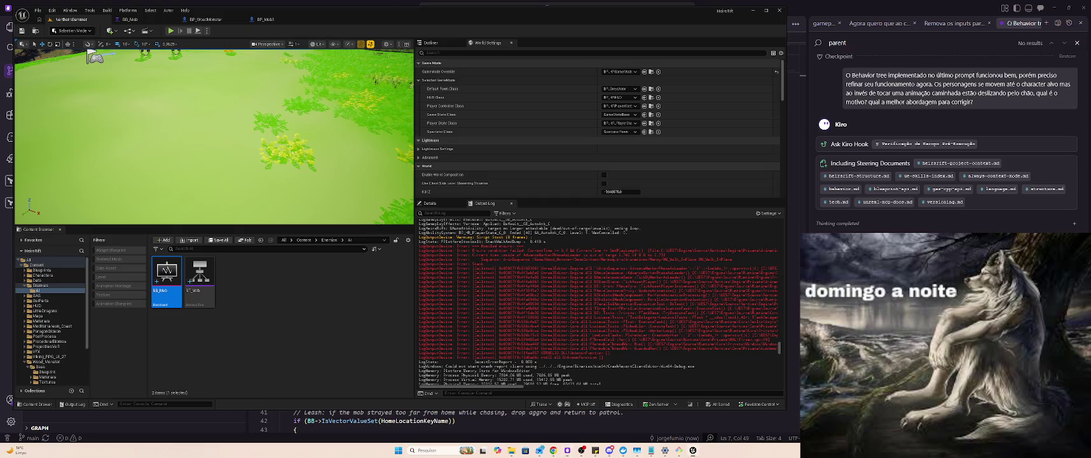
{"action": "key", "text": "alt+Tab"}
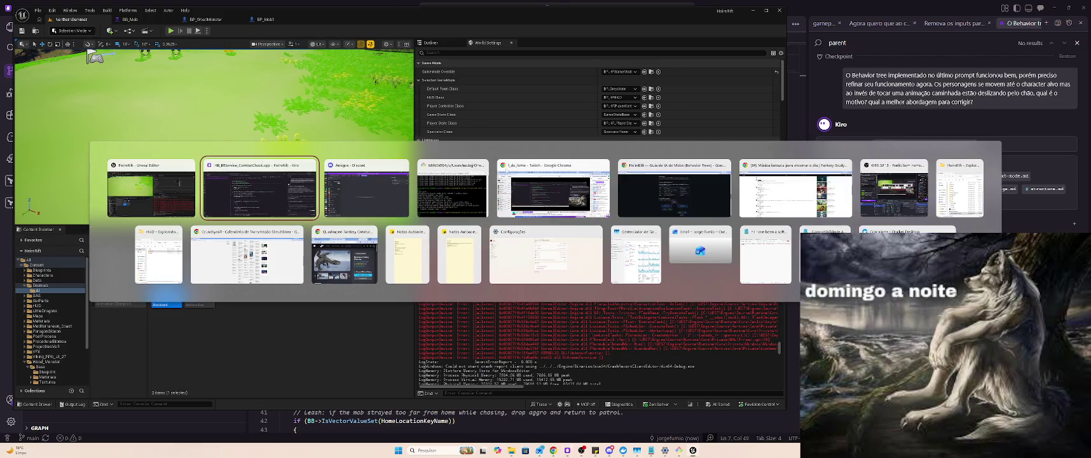
{"action": "key", "text": "Escape"}
{"action": "mouse_move", "coordinate": [358, 79]}
{"action": "left_mouse_down"}
{"action": "mouse_move", "coordinate": [344, 51]}
{"action": "mouse_move", "coordinate": [365, 124]}
{"action": "mouse_move", "coordinate": [349, 114]}
{"action": "mouse_move", "coordinate": [401, 110]}
{"action": "left_mouse_up"}
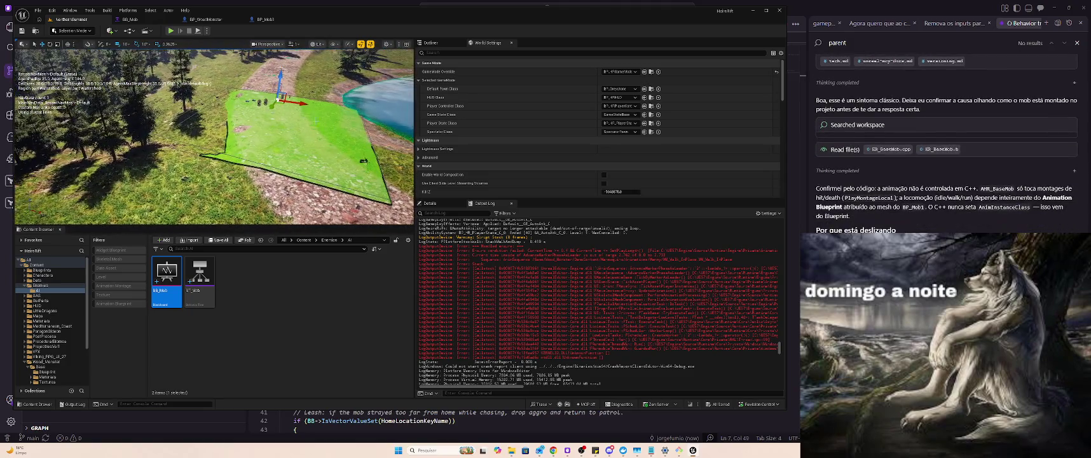
Scale the NavMeshBoundsVolume across the landscape and save the NorthernSummer map.
{"action": "key", "text": "Escape"}
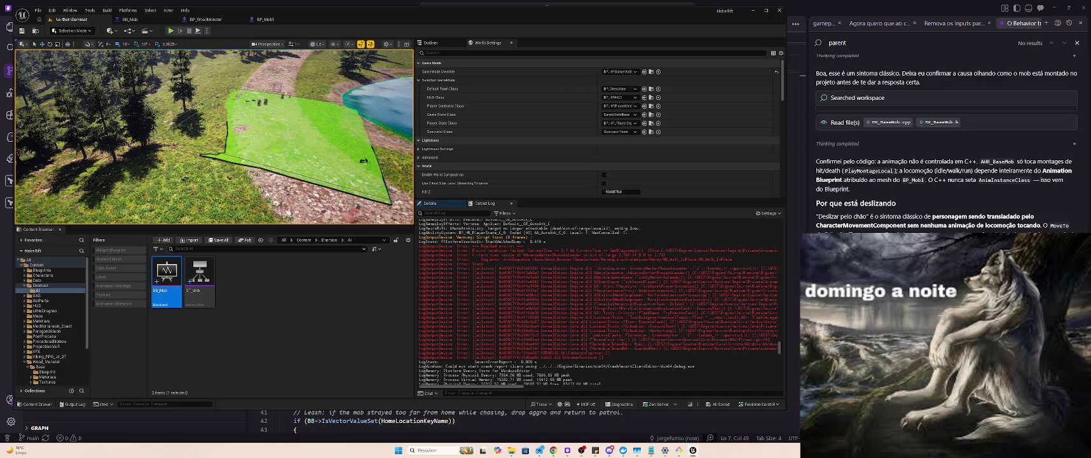
{"action": "left_click", "coordinate": [429, 42]}
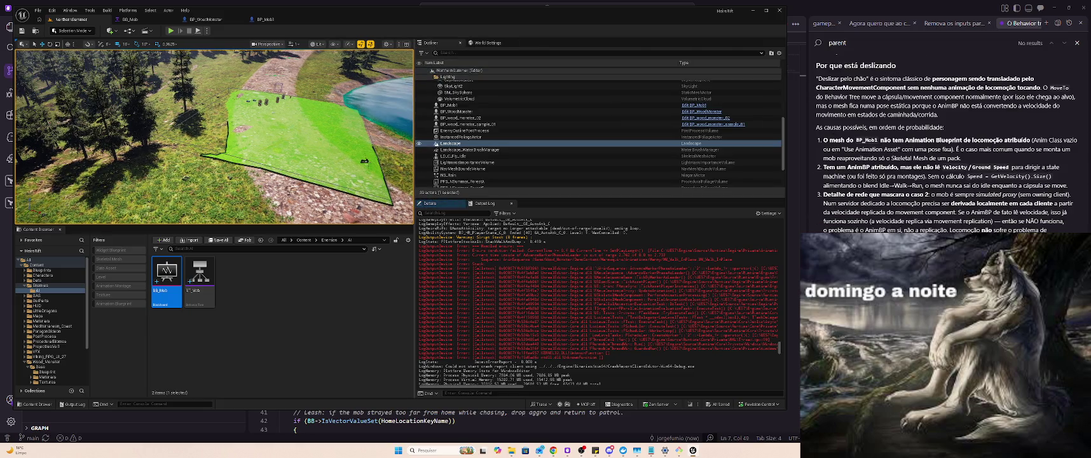
{"action": "left_click", "coordinate": [352, 143]}
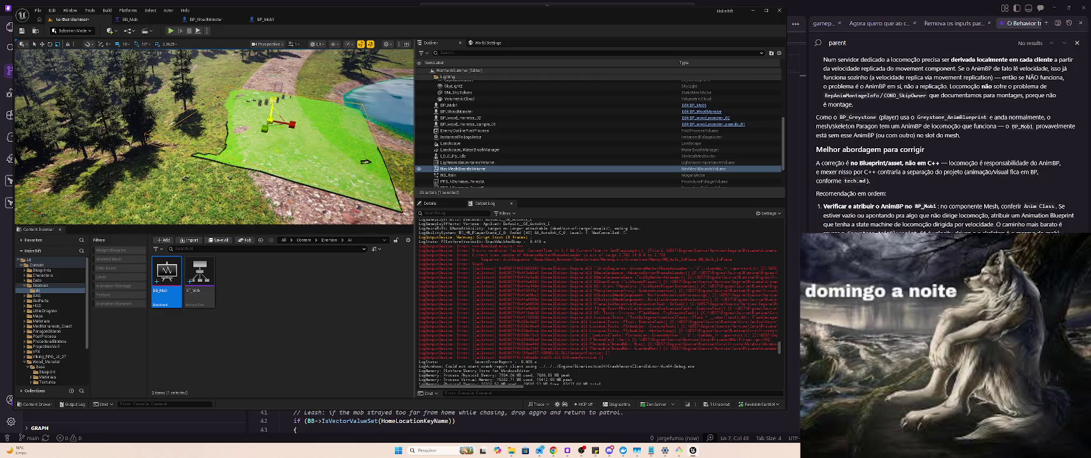
{"action": "left_click_drag", "start_coordinate": [274, 102], "coordinate": [264, 129]}
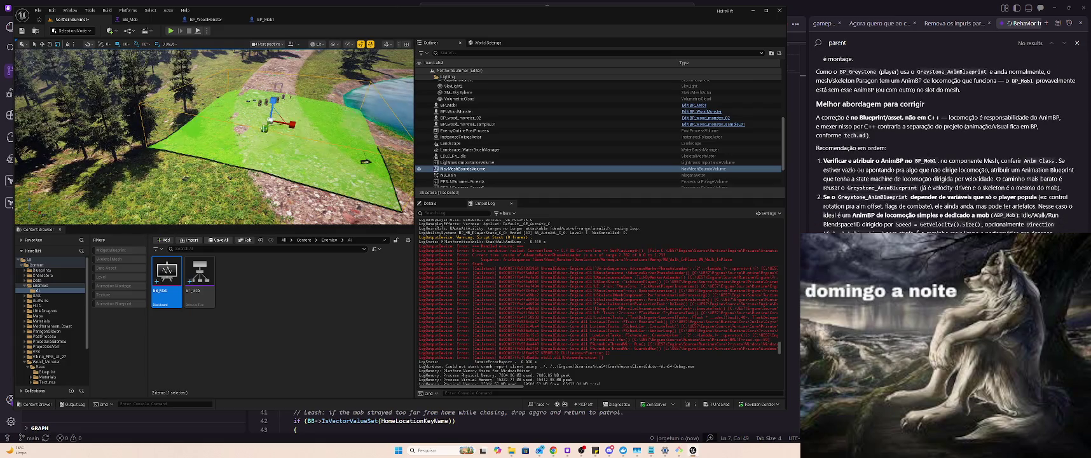
{"action": "left_click", "coordinate": [263, 129]}
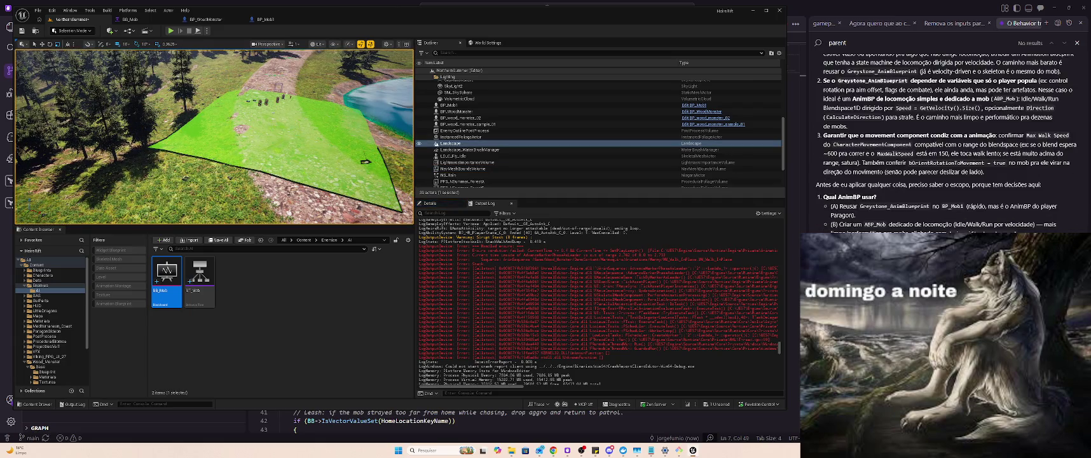
{"action": "left_click", "coordinate": [461, 169]}
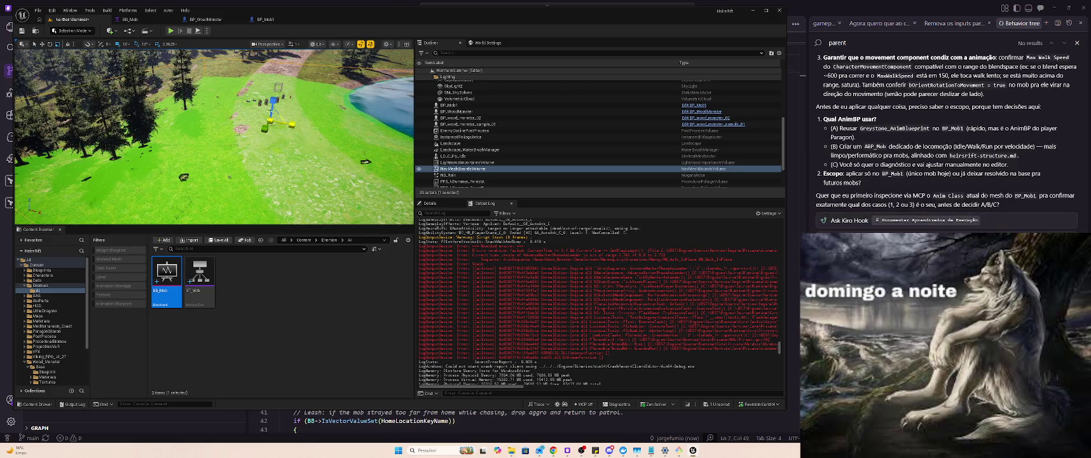
{"action": "key", "text": "ctrl+s"}
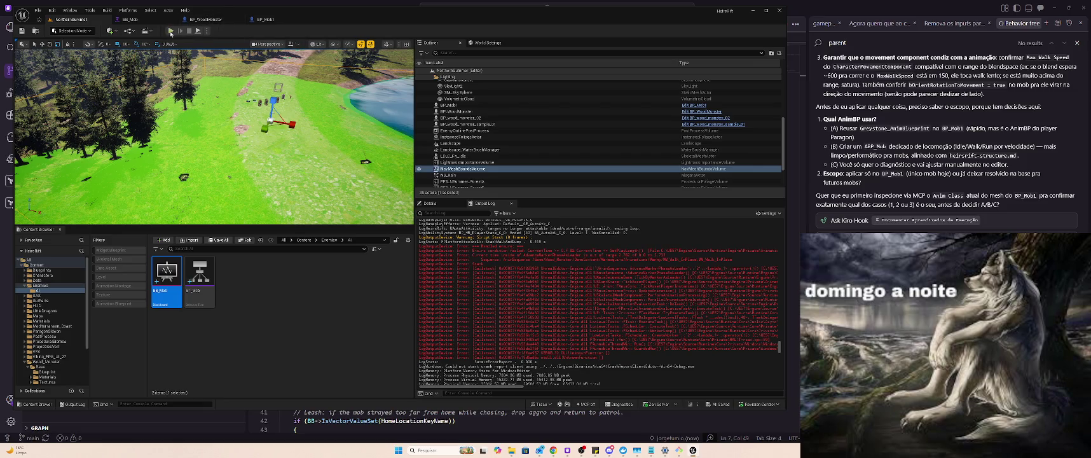
{"action": "key", "text": "alt+p"}
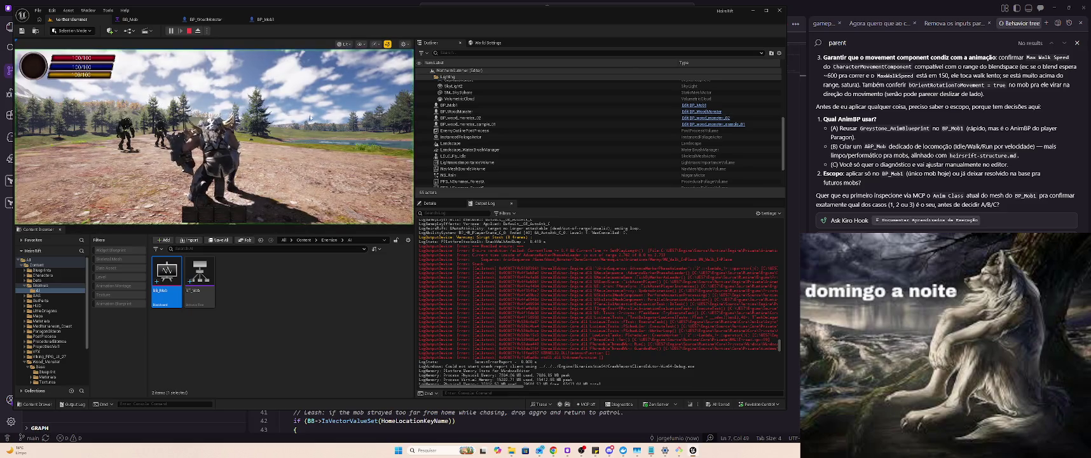
{"action": "key", "text": "w"}
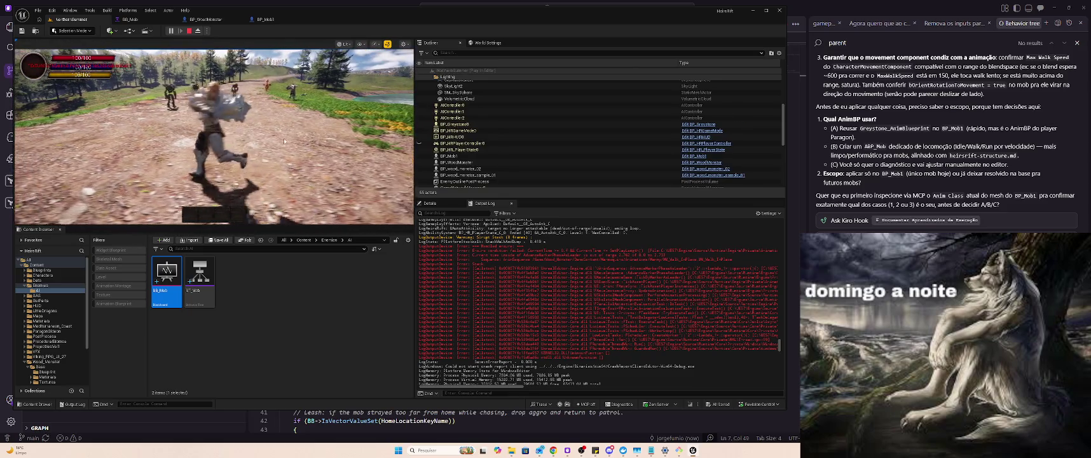
{"action": "key", "text": "w"}
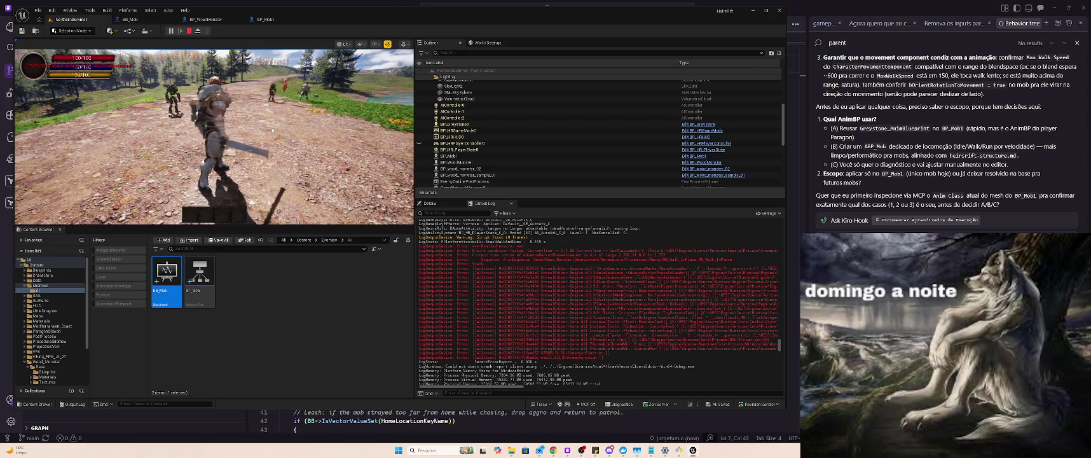
{"action": "key", "text": "w"}
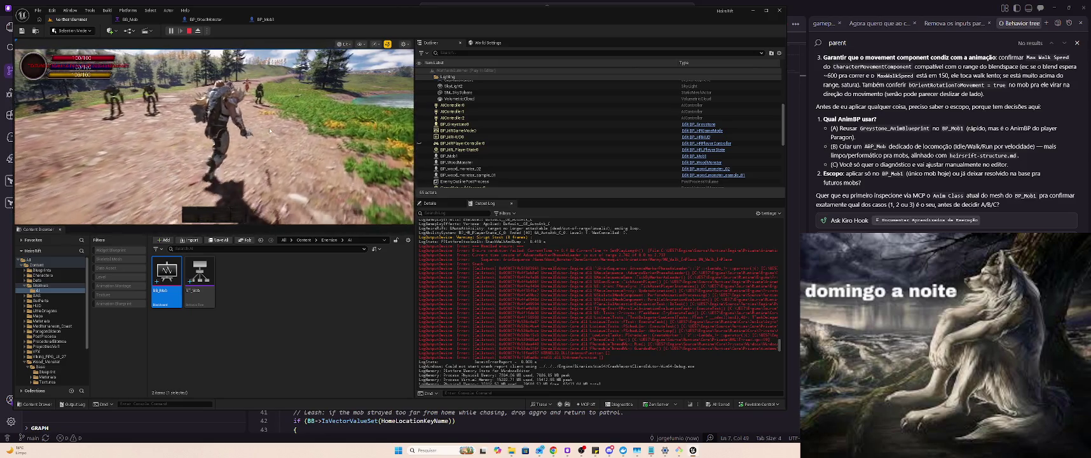
{"action": "left_click", "coordinate": [268, 130]}
{"action": "key", "text": "s"}
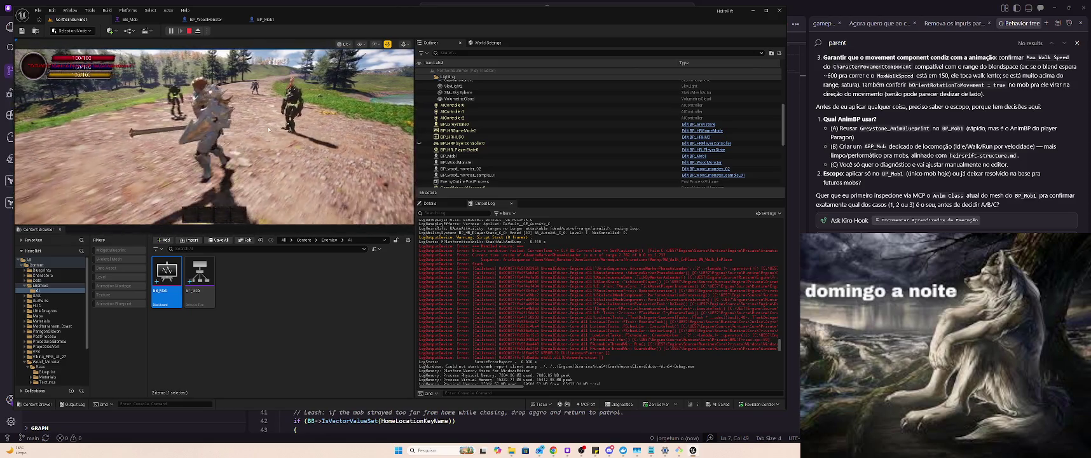
{"action": "key", "text": "s"}
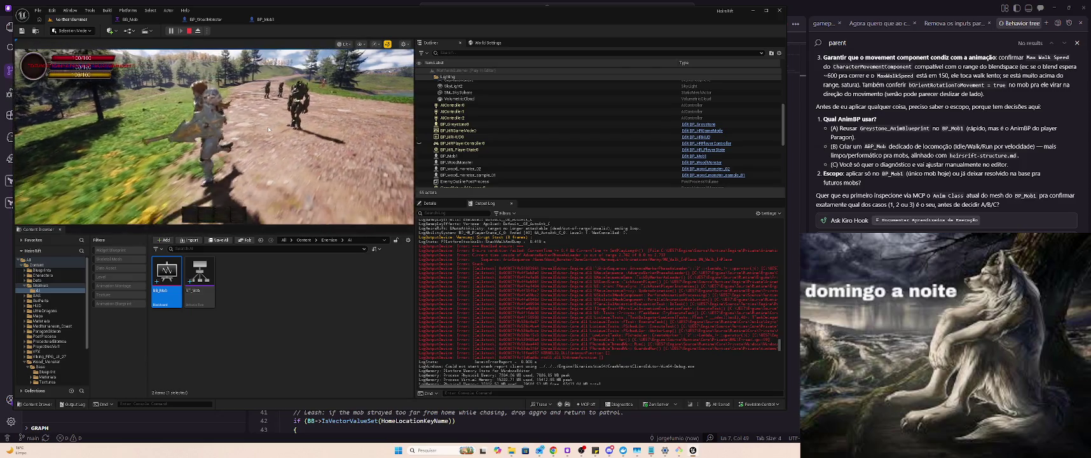
{"action": "key", "text": "w"}
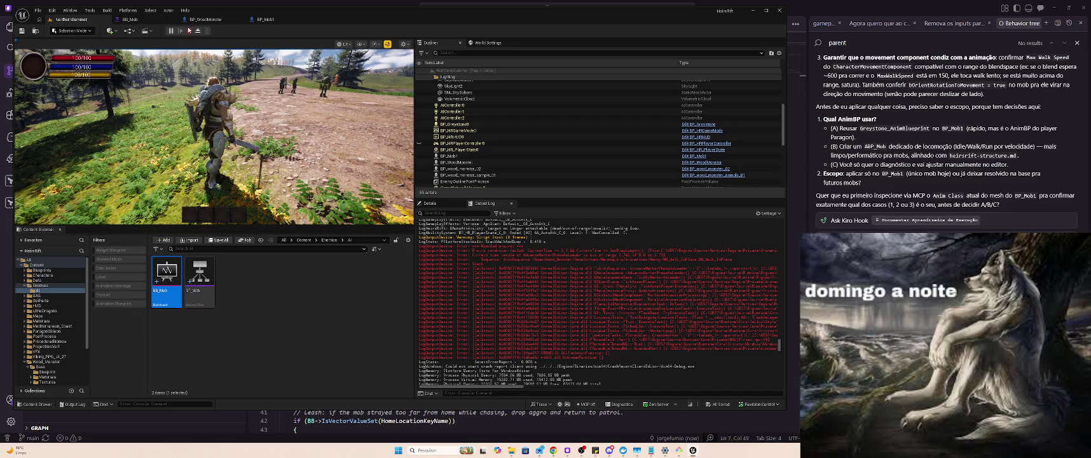
{"action": "key", "text": "Escape"}
{"action": "scroll", "coordinate": [214, 136], "scroll_direction": "down", "scroll_amount": 10}
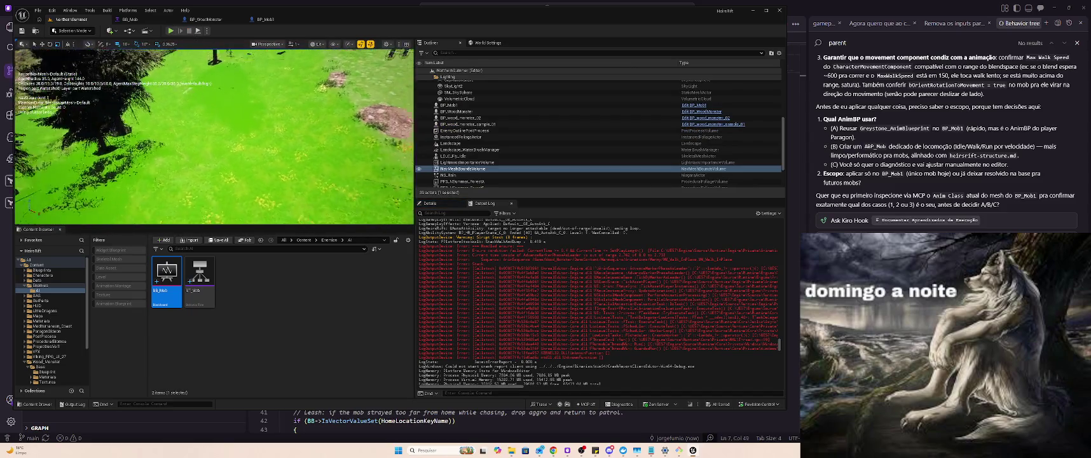
Open the BP_Mob1 blueprint and look at the mesh's Anim Class choices.
{"action": "left_click_drag", "start_coordinate": [214, 137], "coordinate": [257, 116]}
{"action": "left_click", "coordinate": [260, 22]}
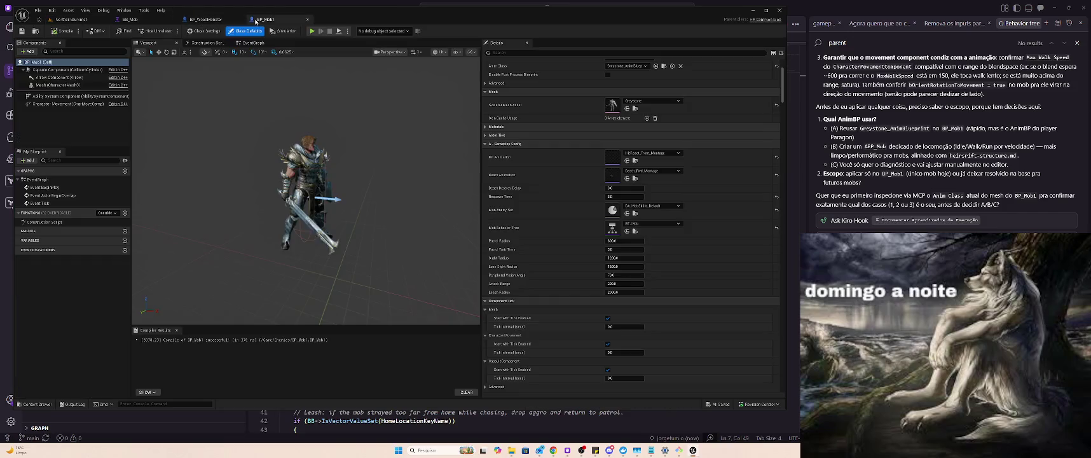
{"action": "scroll", "coordinate": [722, 207], "scroll_direction": "up", "scroll_amount": 1}
{"action": "scroll", "coordinate": [723, 207], "scroll_direction": "up", "scroll_amount": 2}
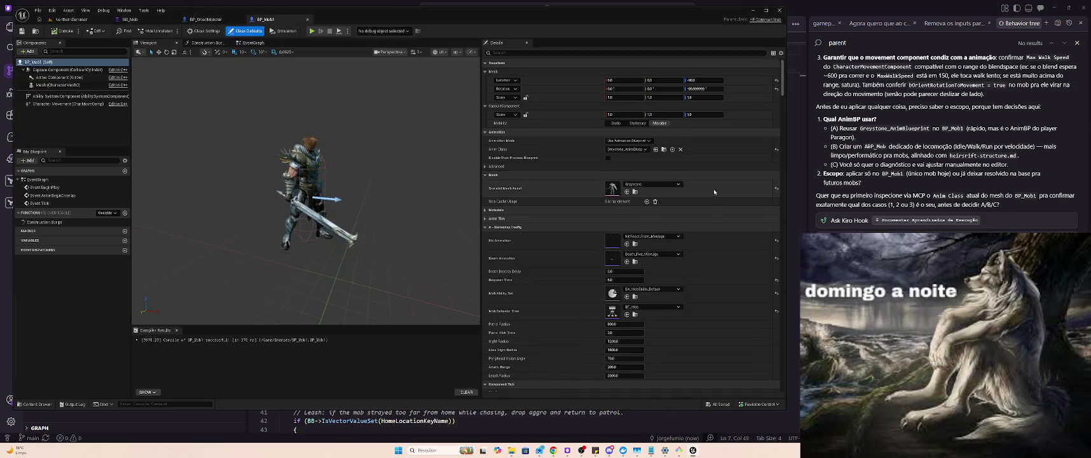
{"action": "left_click", "coordinate": [614, 149]}
{"action": "left_click", "coordinate": [615, 151]}
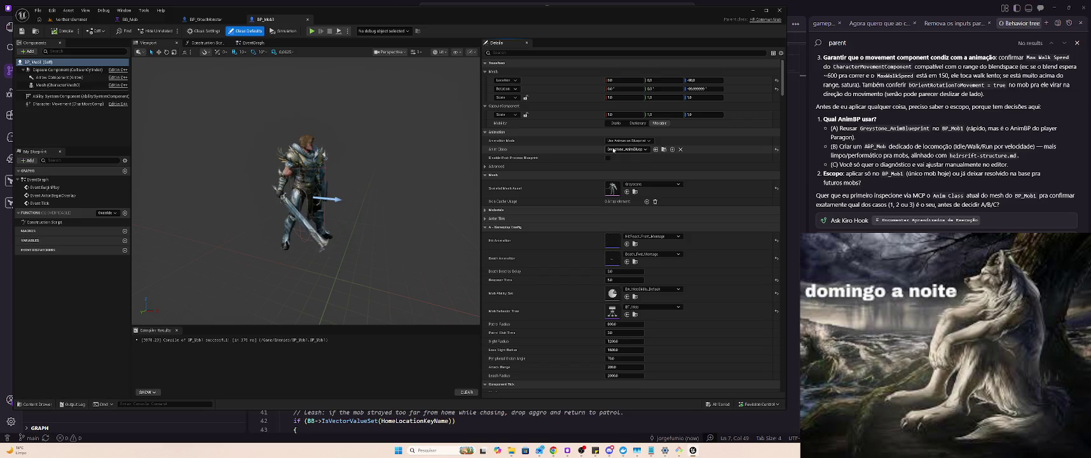
Search the mesh's Anim Class list for 'gre', then clear the search.
{"action": "left_click", "coordinate": [613, 149]}
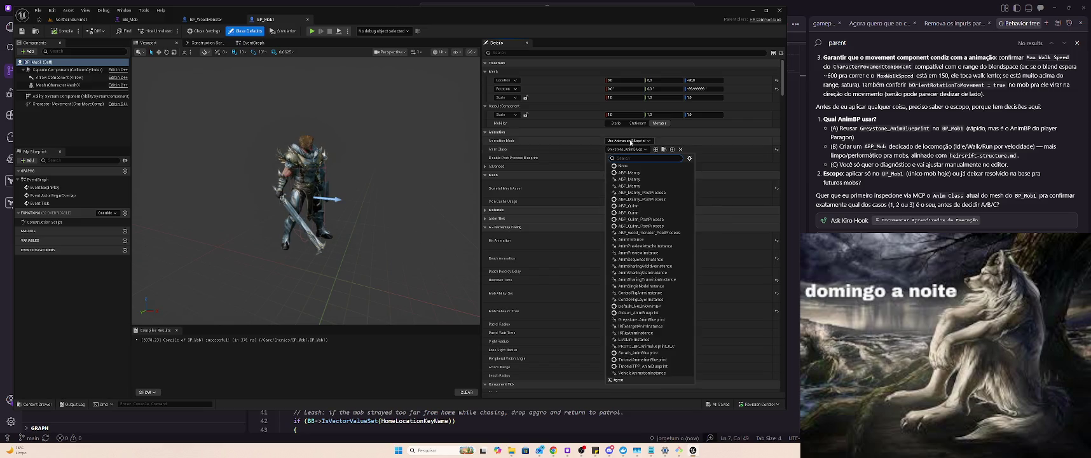
{"action": "type", "text": "gre"}
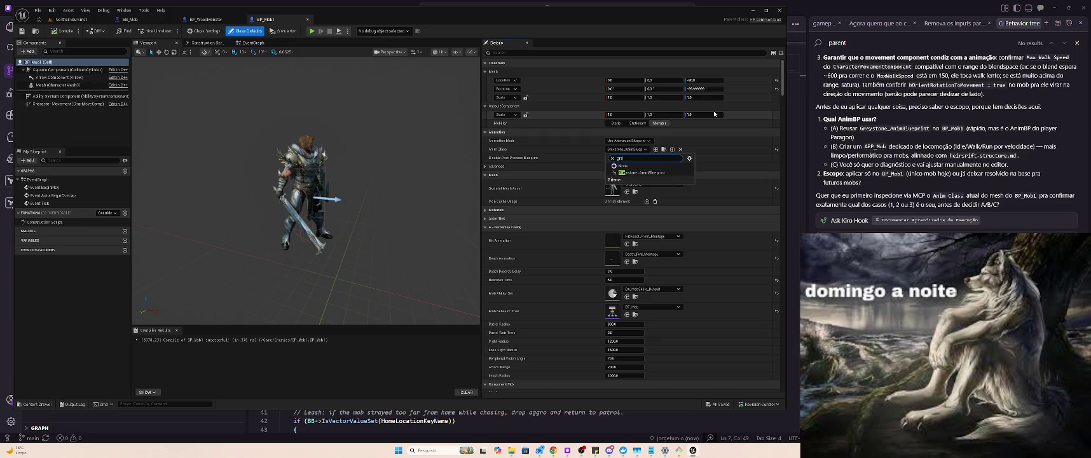
{"action": "key", "text": "BackSpace"}
{"action": "key", "text": "BackSpace"}
{"action": "key", "text": "BackSpace"}
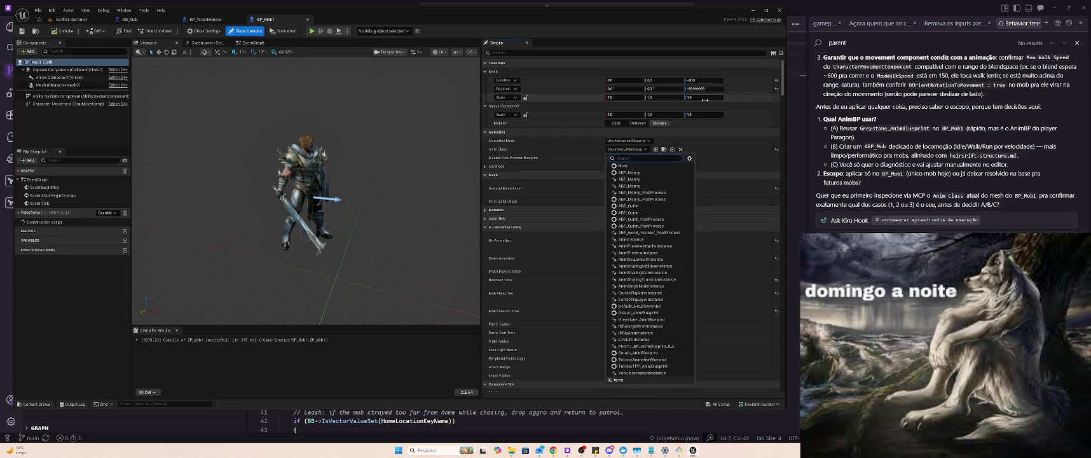
{"action": "key", "text": "alt+Tab"}
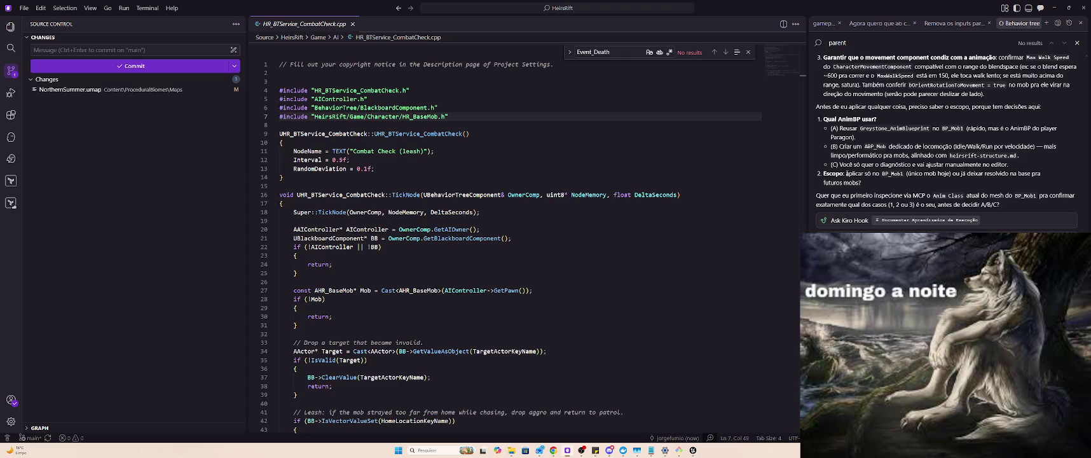
Reread Kiro's earlier reply in VS Code, then return to the BP_Mob1 blueprint.
{"action": "scroll", "coordinate": [888, 156], "scroll_direction": "up", "scroll_amount": 10}
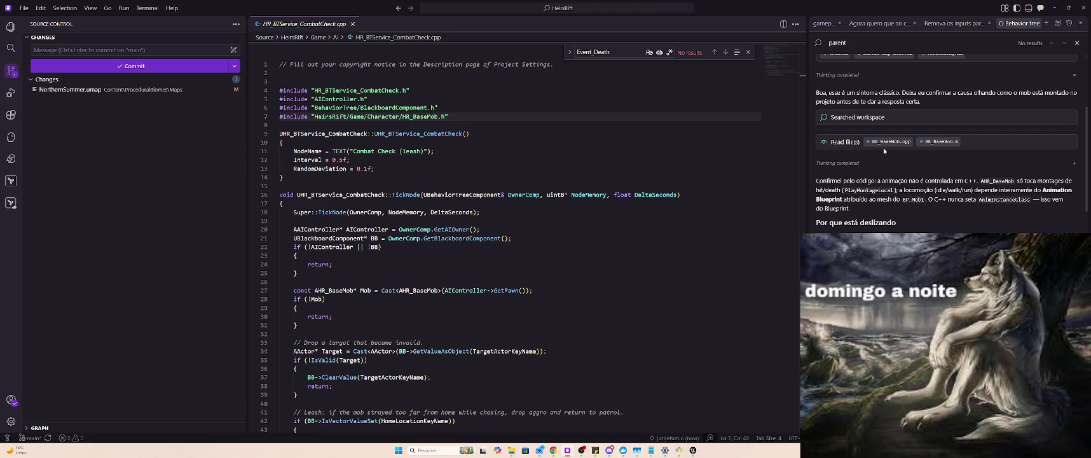
{"action": "key", "text": "alt+Tab"}
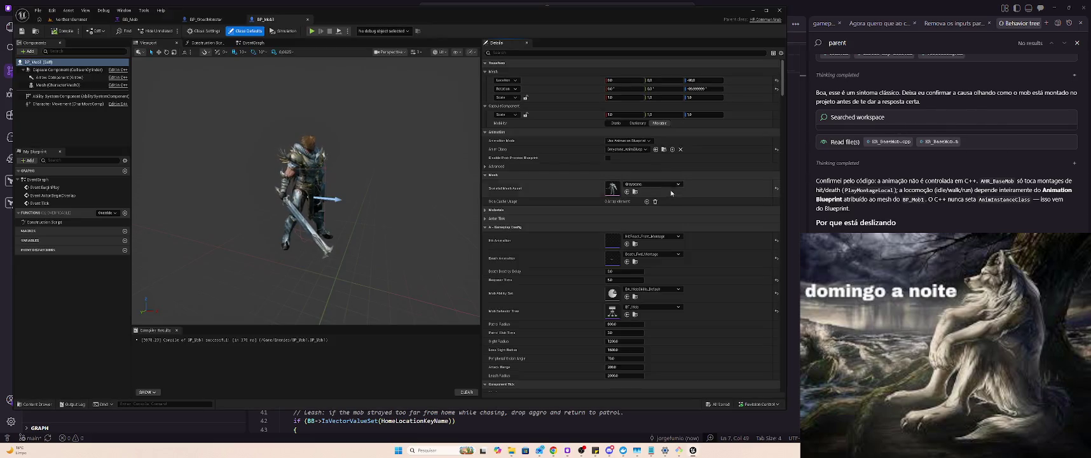
Open Greystone_AnimBlueprint and jump to its Event Blueprint Update Animation node in the EventGraph.
{"action": "left_click", "coordinate": [664, 149]}
{"action": "double_click", "coordinate": [339, 287]}
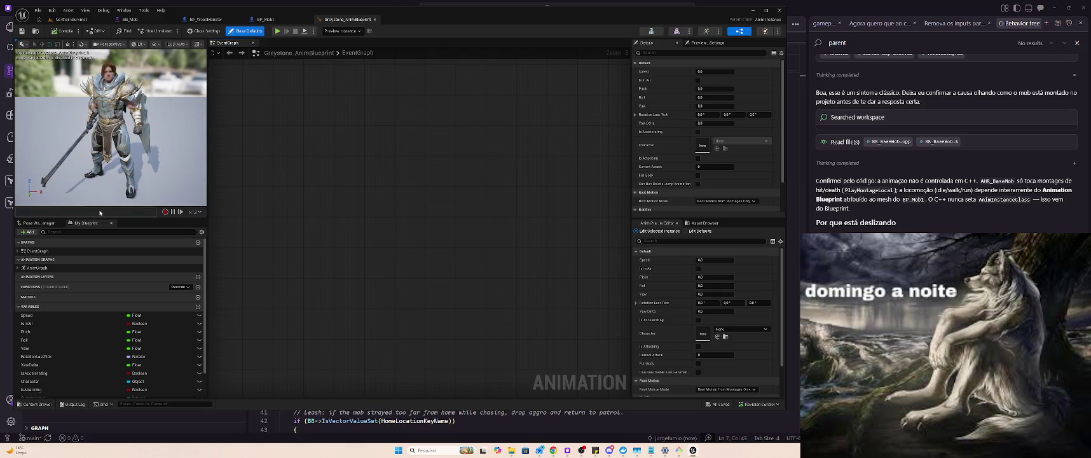
{"action": "left_click", "coordinate": [77, 250]}
{"action": "left_click", "coordinate": [18, 251]}
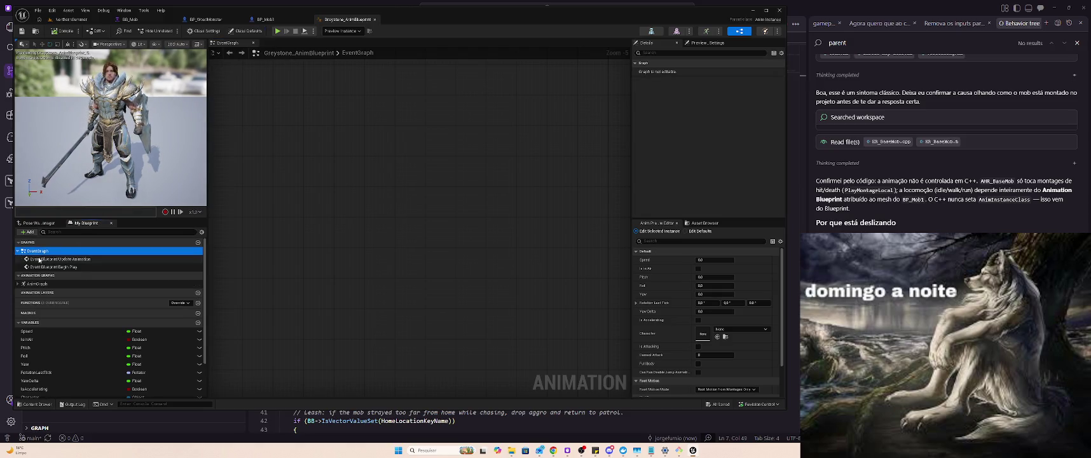
{"action": "double_click", "coordinate": [60, 258]}
{"action": "scroll", "coordinate": [314, 236], "scroll_direction": "down", "scroll_amount": 5}
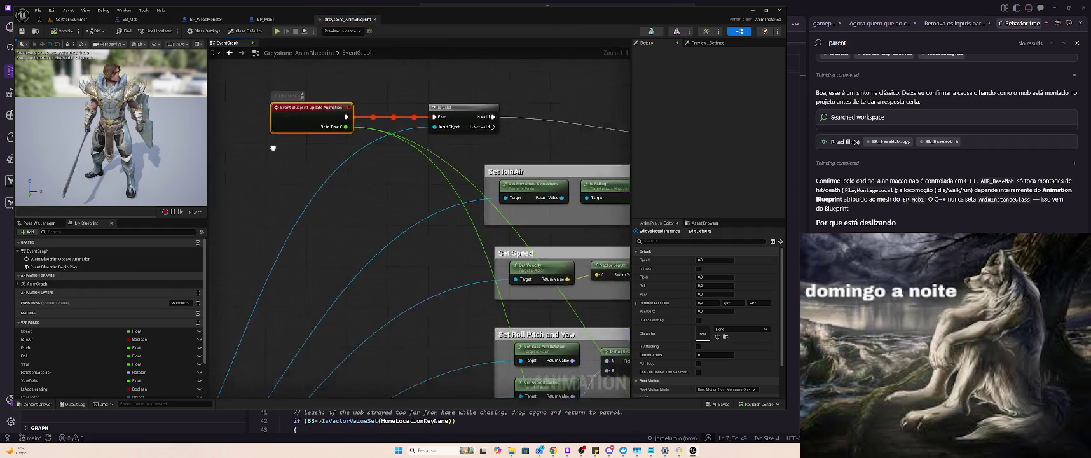
{"action": "scroll", "coordinate": [451, 145], "scroll_direction": "up", "scroll_amount": 2}
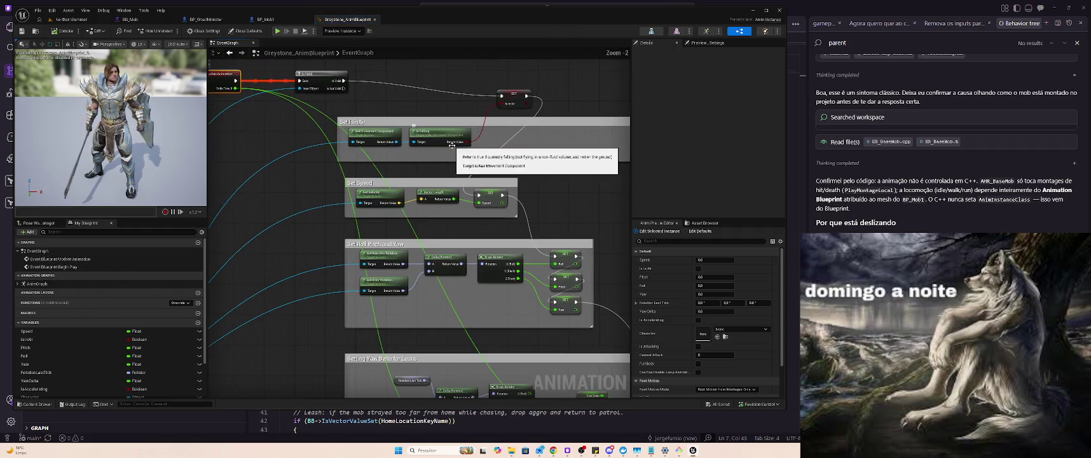
{"action": "scroll", "coordinate": [411, 113], "scroll_direction": "up", "scroll_amount": 1}
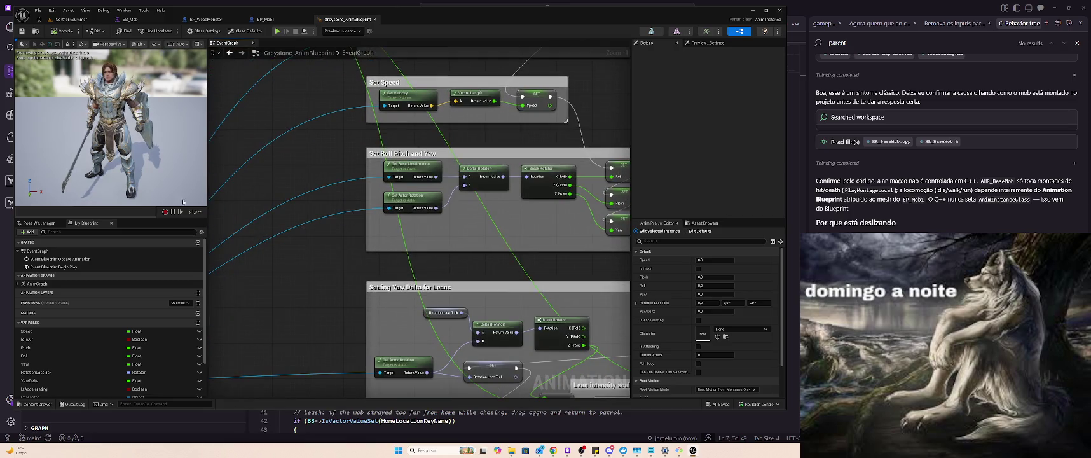
Inspect the Idle/Jogs state in Locomotion and the Run state in Ground Locomotion, then return to VS Code.
{"action": "left_click", "coordinate": [18, 284]}
{"action": "double_click", "coordinate": [35, 291]}
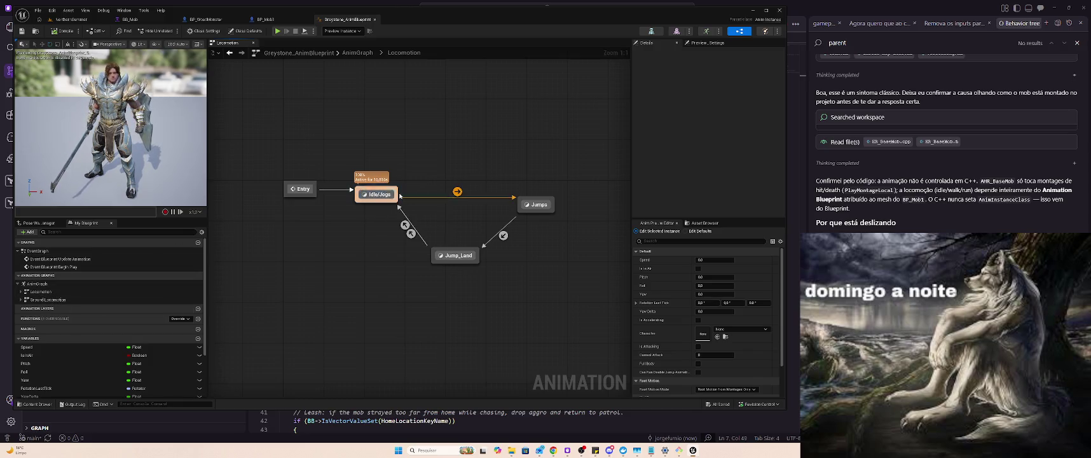
{"action": "left_click", "coordinate": [364, 192]}
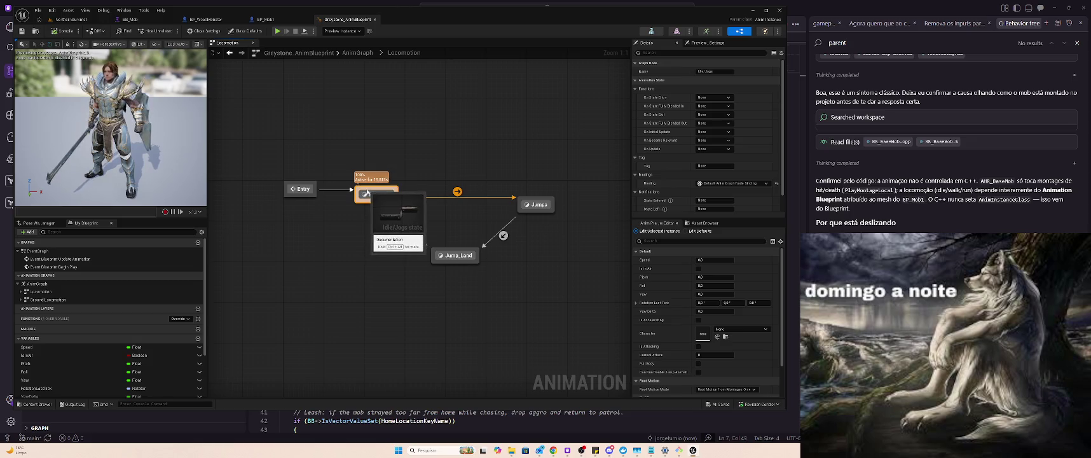
{"action": "scroll", "coordinate": [669, 184], "scroll_direction": "down", "scroll_amount": 1}
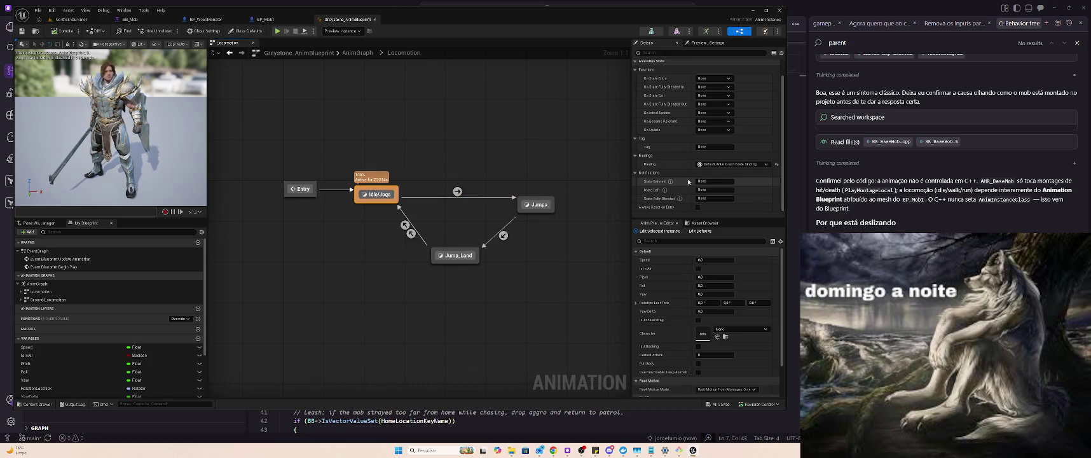
{"action": "double_click", "coordinate": [51, 300]}
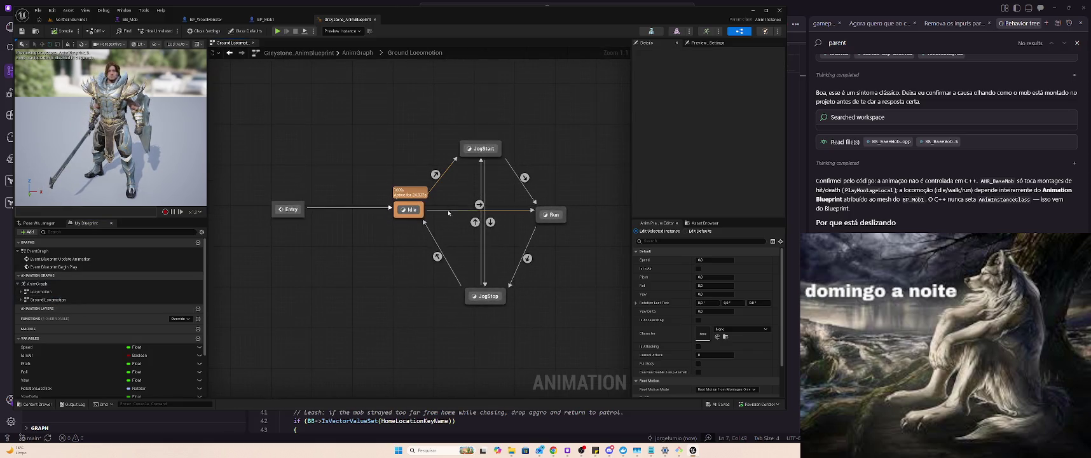
{"action": "left_click", "coordinate": [547, 215]}
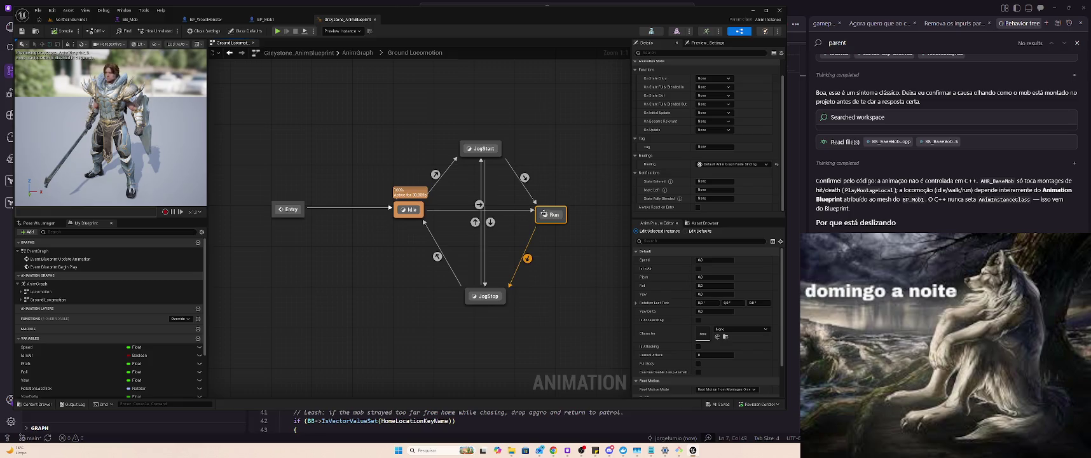
{"action": "left_click", "coordinate": [918, 214]}
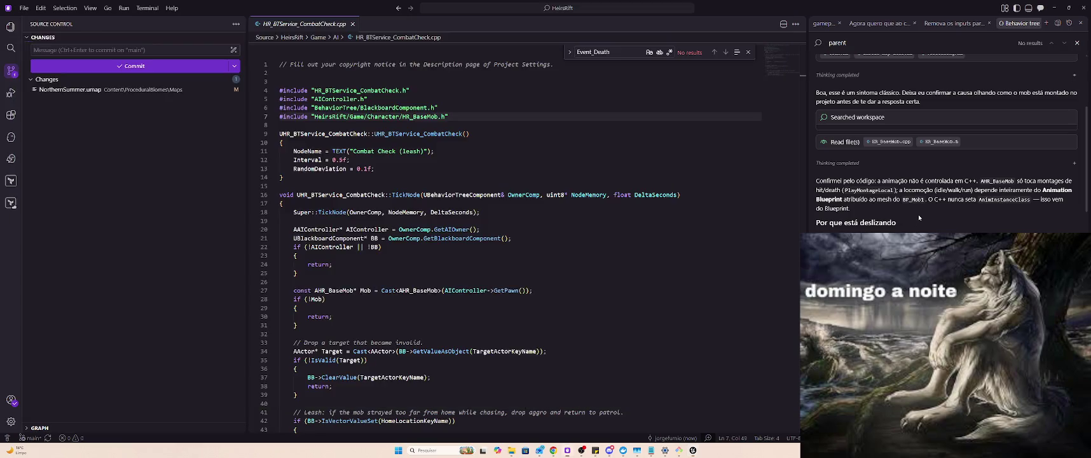
Read down to 'Melhor abordagem para corrigir', highlight the BP_Mob1 AnimBP recommendation, then return to Unreal.
{"action": "scroll", "coordinate": [914, 216], "scroll_direction": "down", "scroll_amount": 5}
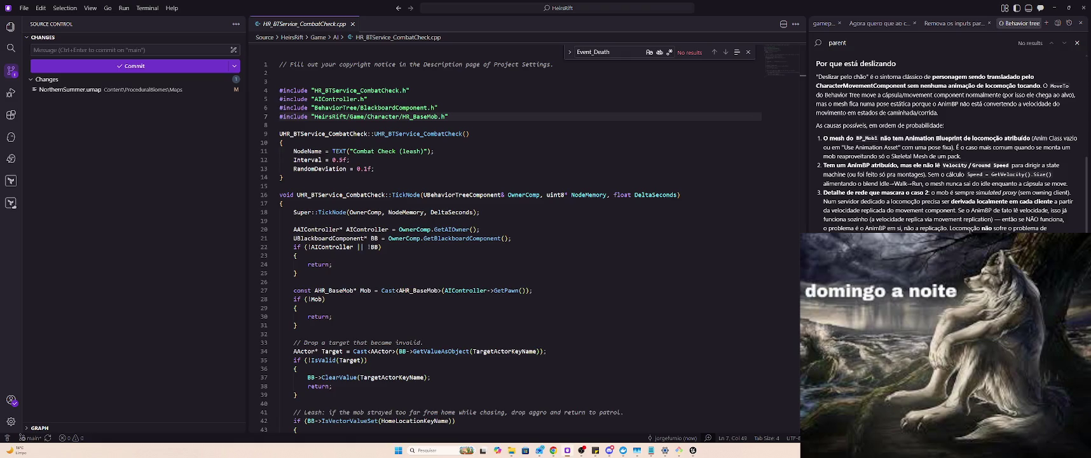
{"action": "scroll", "coordinate": [969, 228], "scroll_direction": "down", "scroll_amount": 2}
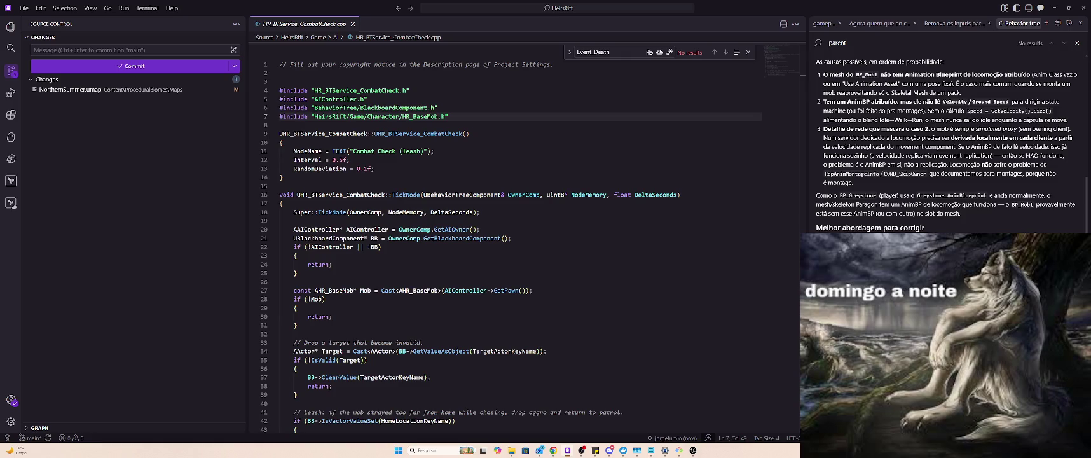
{"action": "scroll", "coordinate": [819, 194], "scroll_direction": "down", "scroll_amount": 3}
{"action": "mouse_move", "coordinate": [822, 189]}
{"action": "left_mouse_down"}
{"action": "mouse_move", "coordinate": [935, 206]}
{"action": "mouse_move", "coordinate": [949, 186]}
{"action": "mouse_move", "coordinate": [1052, 198]}
{"action": "left_mouse_up"}
{"action": "left_click", "coordinate": [1017, 210]}
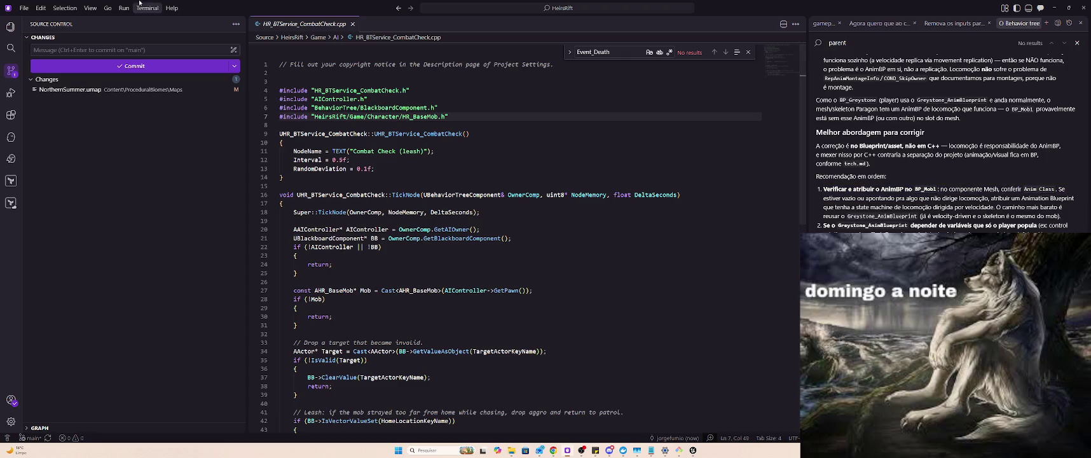
{"action": "key", "text": "alt+Tab"}
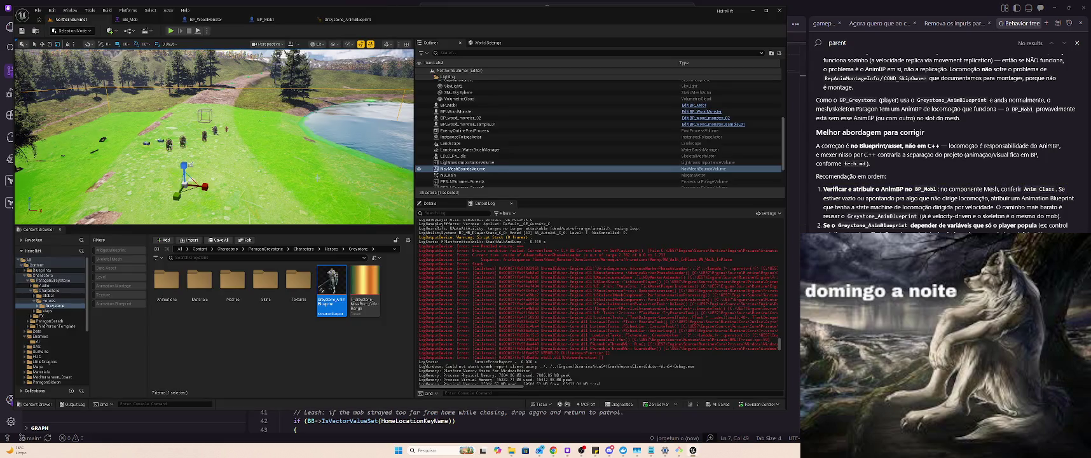
Set BP_WoodMonster's Mesh Anim Class to ABP_Manny, compile it, and play the NorthernSummer level.
{"action": "left_click", "coordinate": [47, 335]}
{"action": "double_click", "coordinate": [233, 280]}
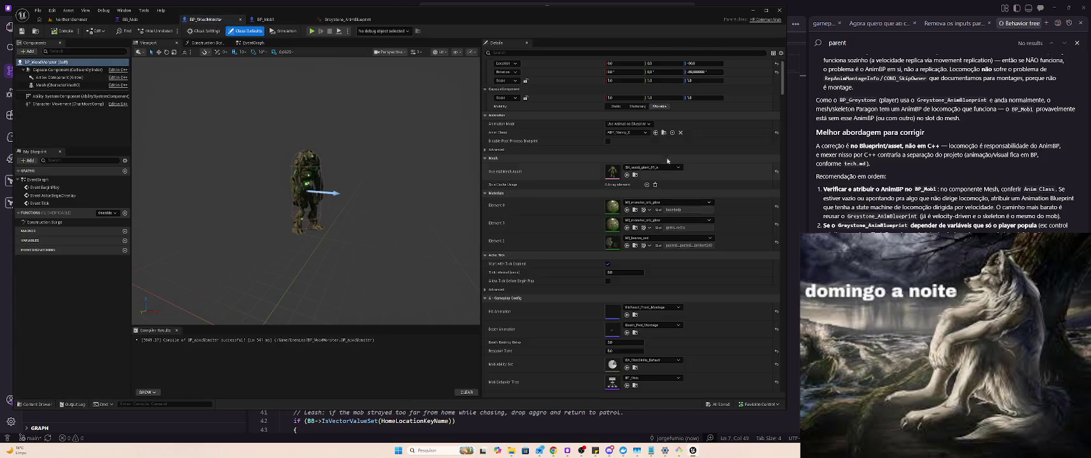
{"action": "left_click", "coordinate": [635, 132]}
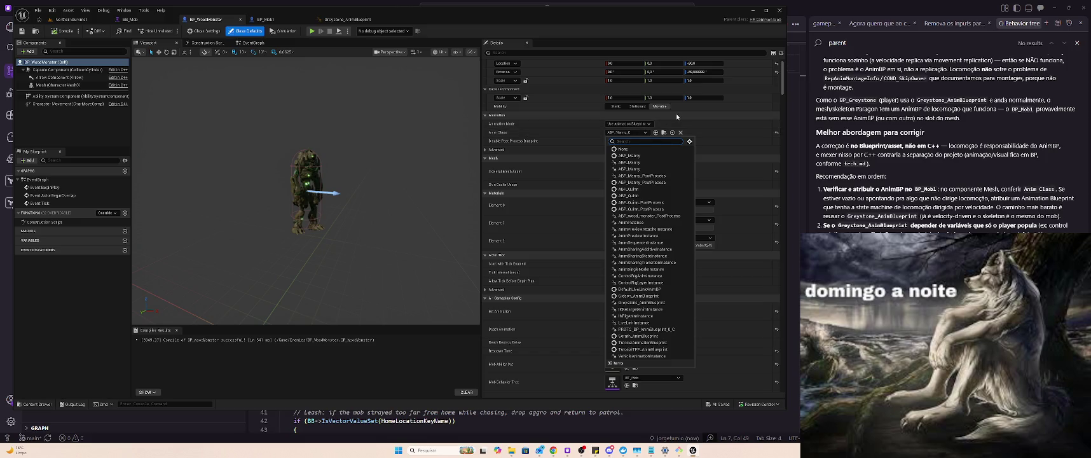
{"action": "scroll", "coordinate": [322, 169], "scroll_direction": "up", "scroll_amount": 5}
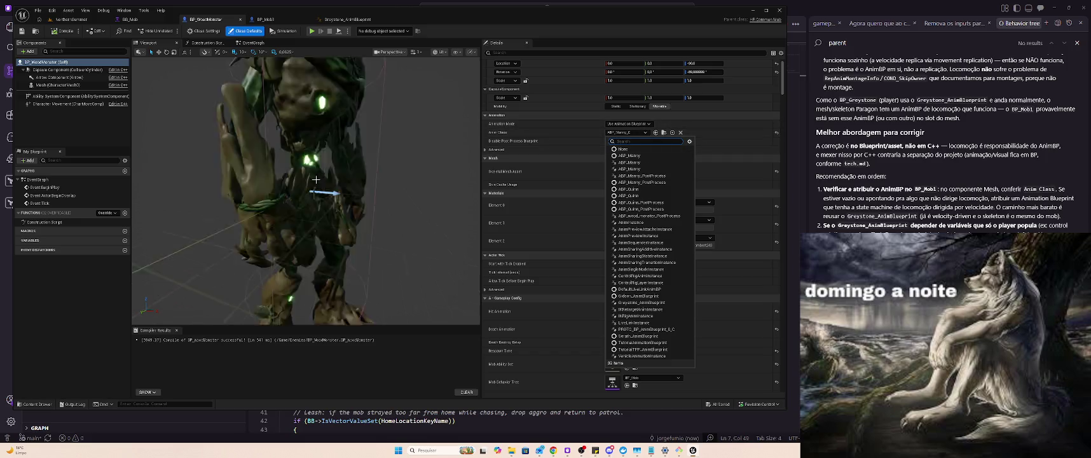
{"action": "scroll", "coordinate": [327, 183], "scroll_direction": "down", "scroll_amount": 5}
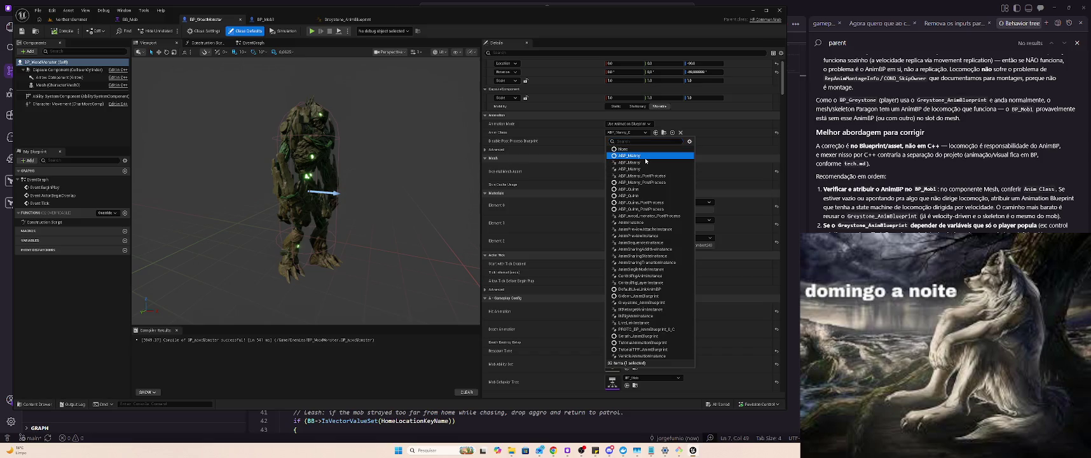
{"action": "left_click", "coordinate": [642, 156]}
{"action": "left_click", "coordinate": [63, 31]}
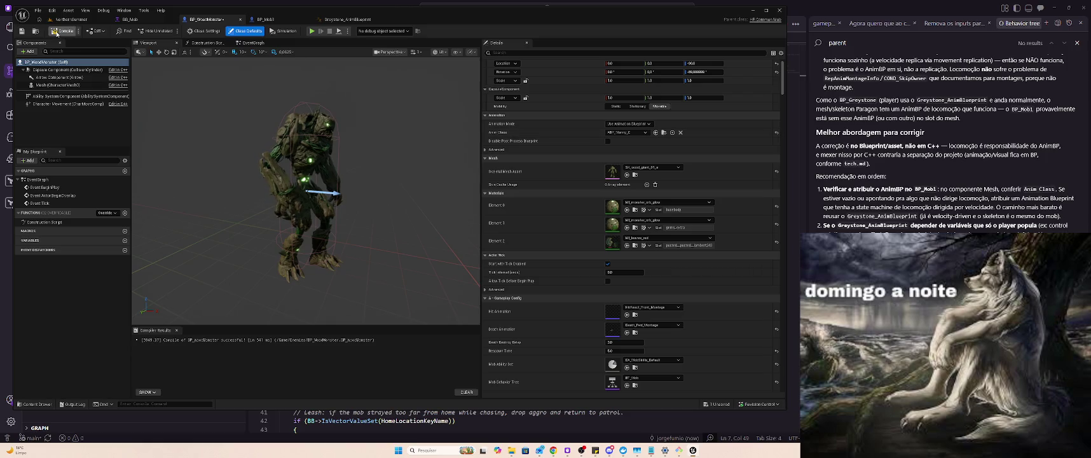
{"action": "left_click", "coordinate": [63, 21]}
{"action": "left_click", "coordinate": [171, 30]}
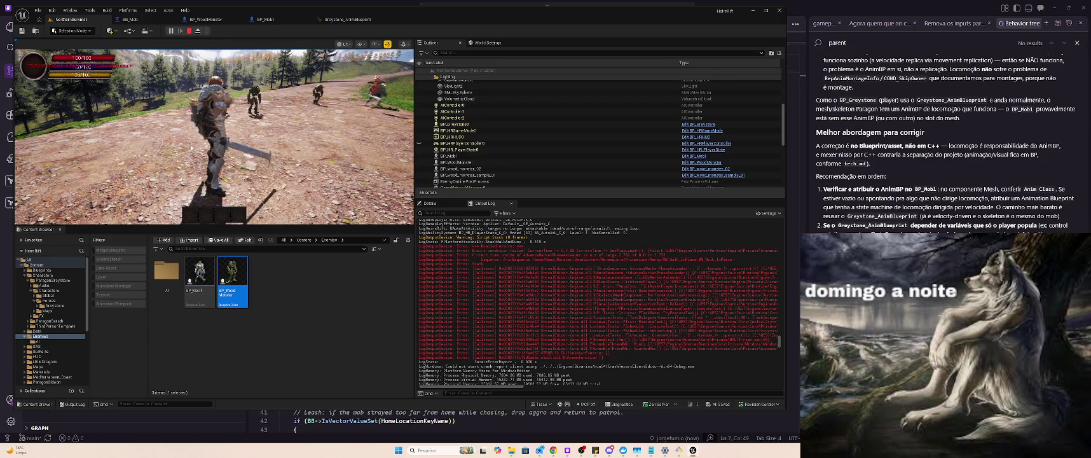
Run the character near the mobs to check their movement, then stop and return to BP_WoodMonster.
{"action": "left_click", "coordinate": [210, 136]}
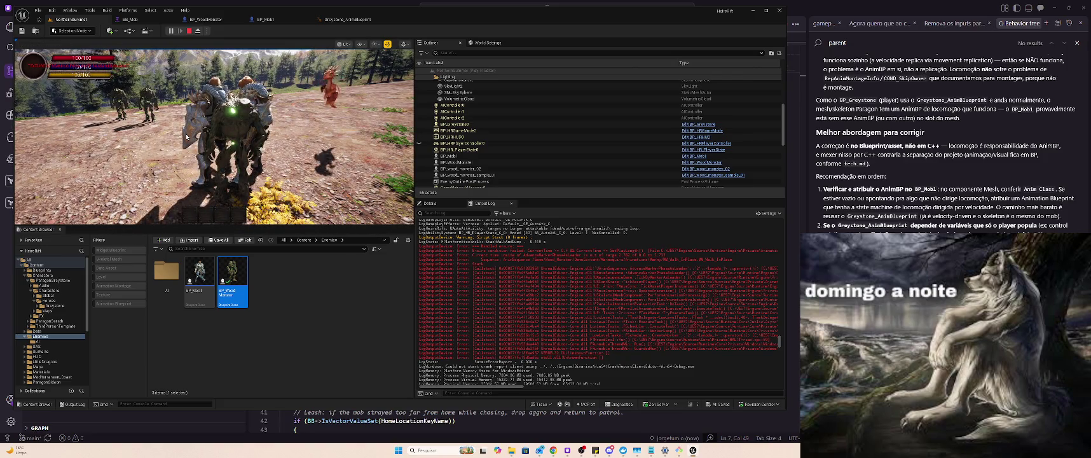
{"action": "key", "text": "Escape"}
{"action": "left_click", "coordinate": [205, 19]}
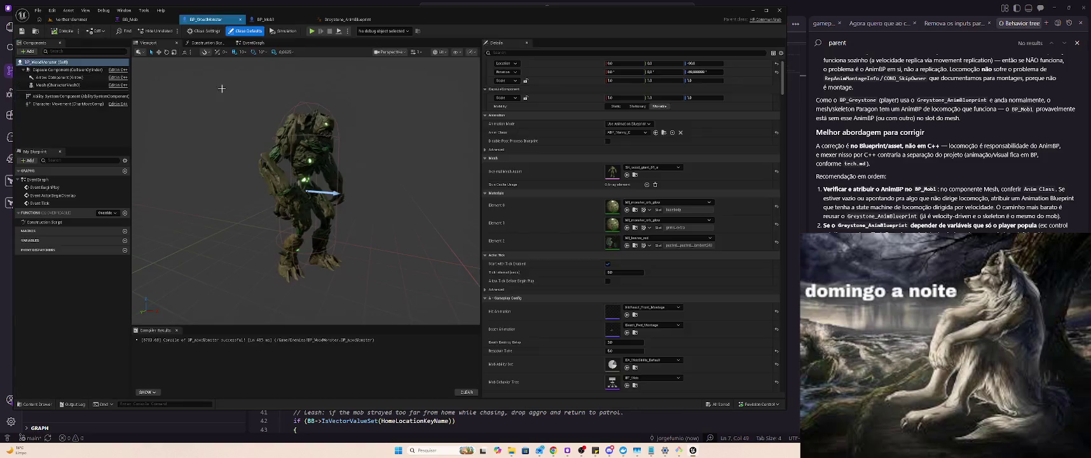
Reselect ABP_Manny as BP_WoodMonster's Anim Class, compile, and go back to the NorthernSummer level.
{"action": "left_click", "coordinate": [631, 133]}
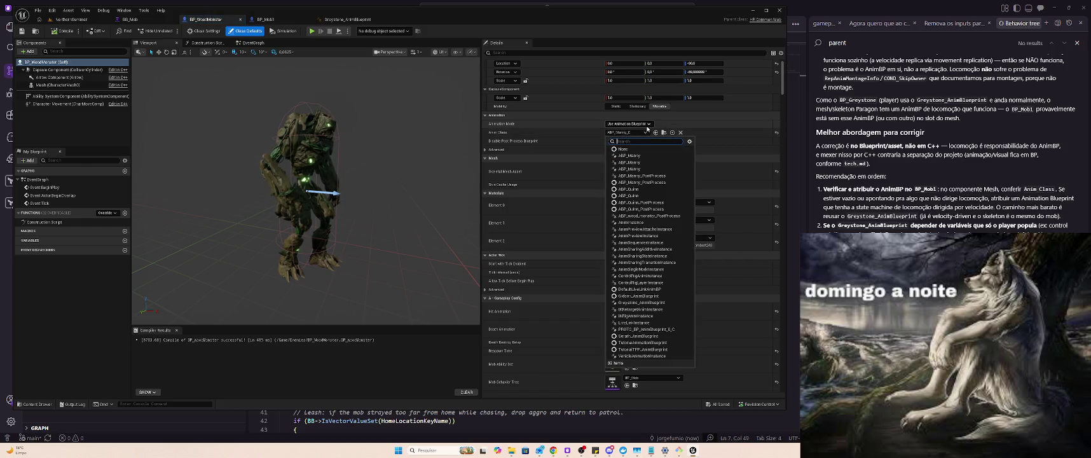
{"action": "left_click", "coordinate": [645, 159]}
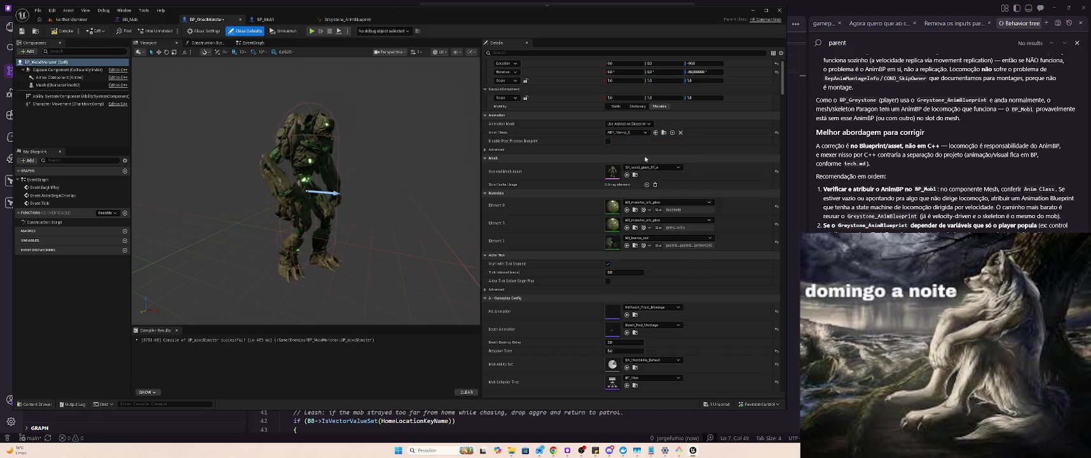
{"action": "left_click", "coordinate": [55, 35]}
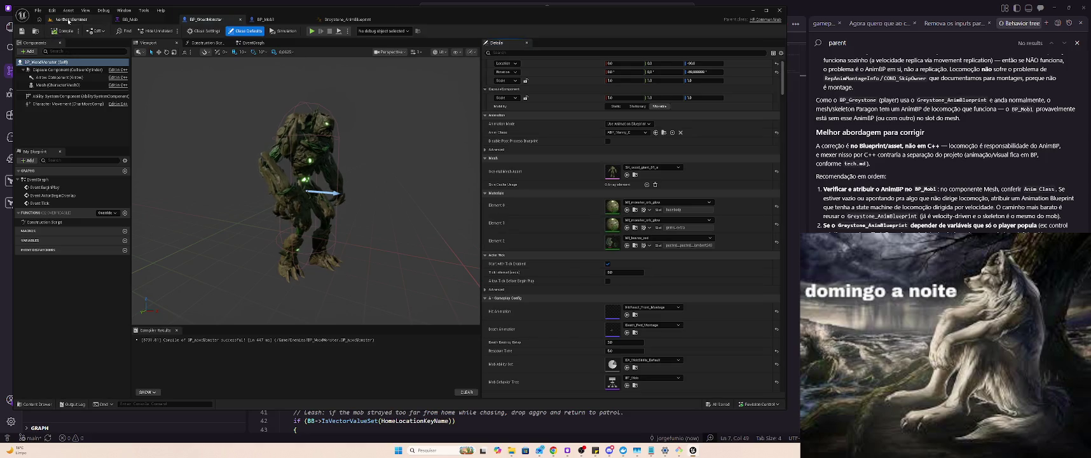
{"action": "left_click", "coordinate": [71, 19]}
{"action": "key", "text": "ctrl+Tab"}
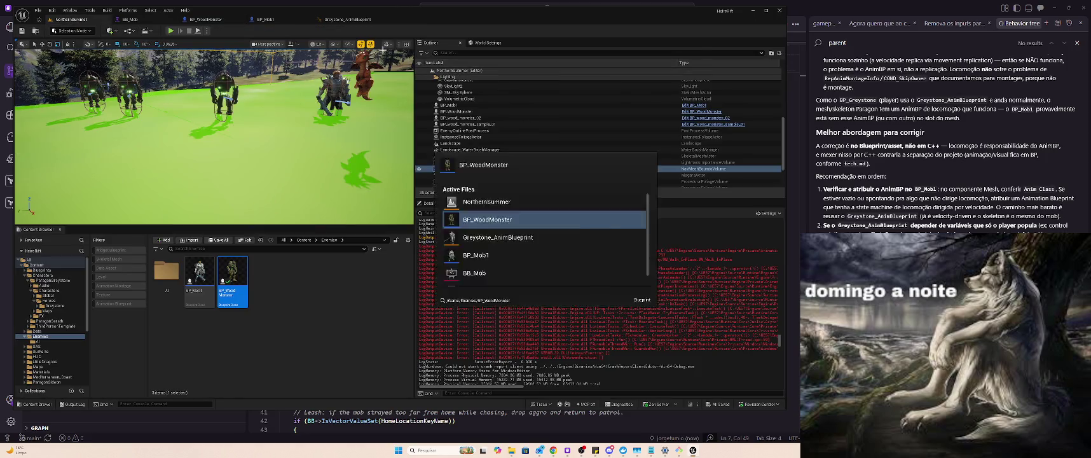
{"action": "left_click", "coordinate": [622, 134]}
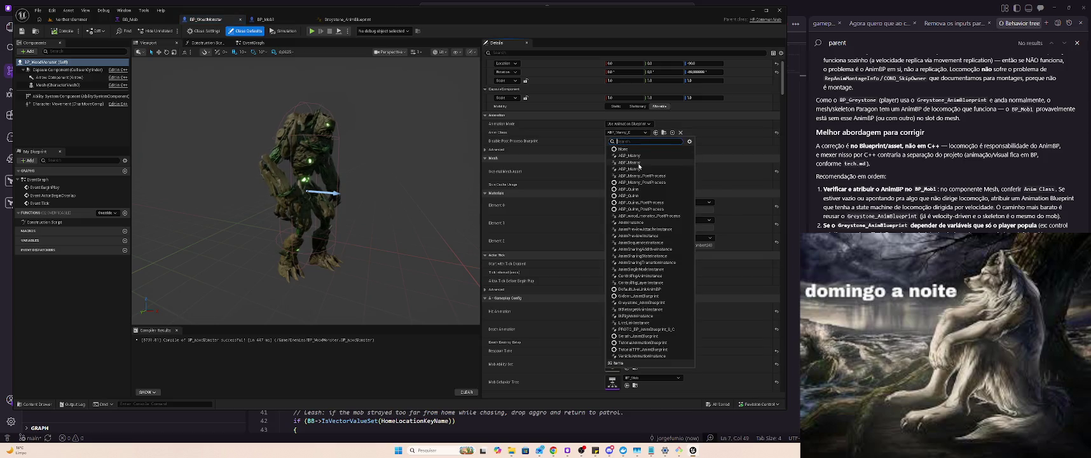
{"action": "left_click", "coordinate": [644, 164]}
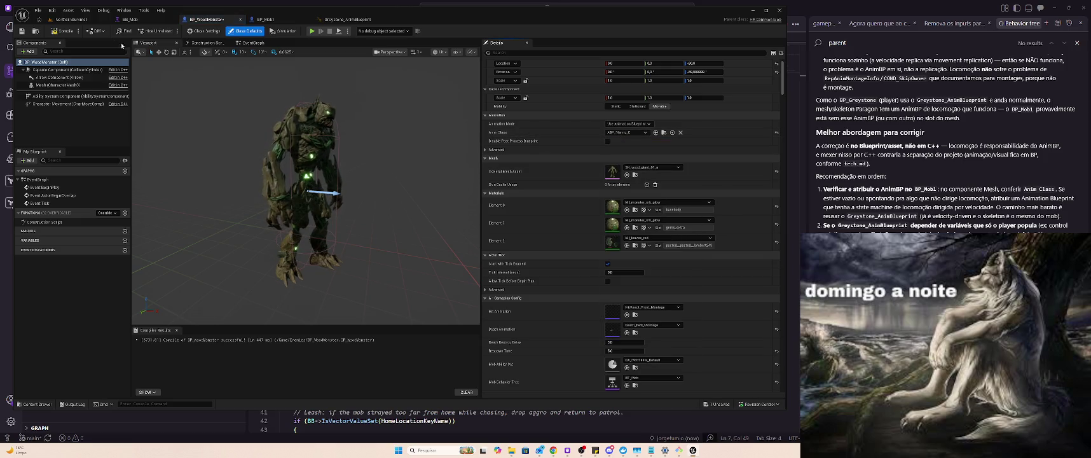
{"action": "left_click", "coordinate": [62, 30]}
{"action": "left_click", "coordinate": [64, 20]}
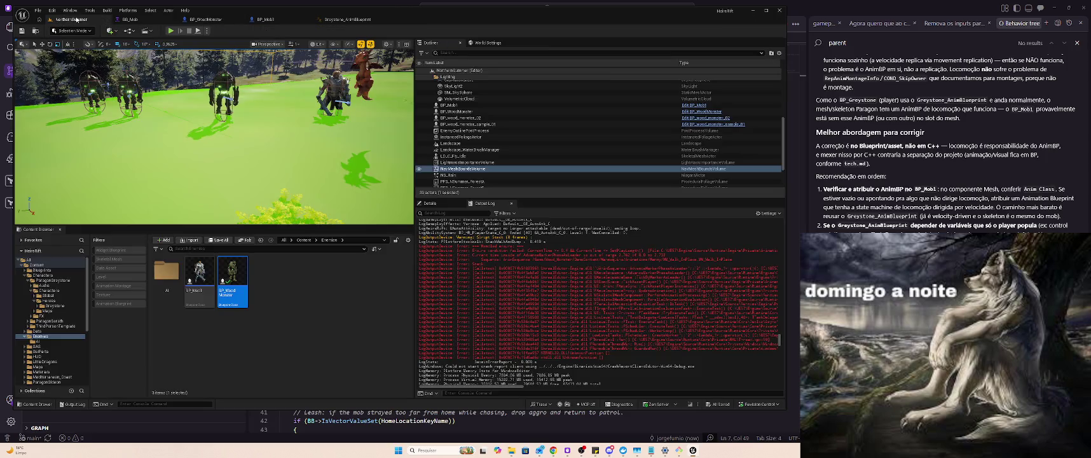